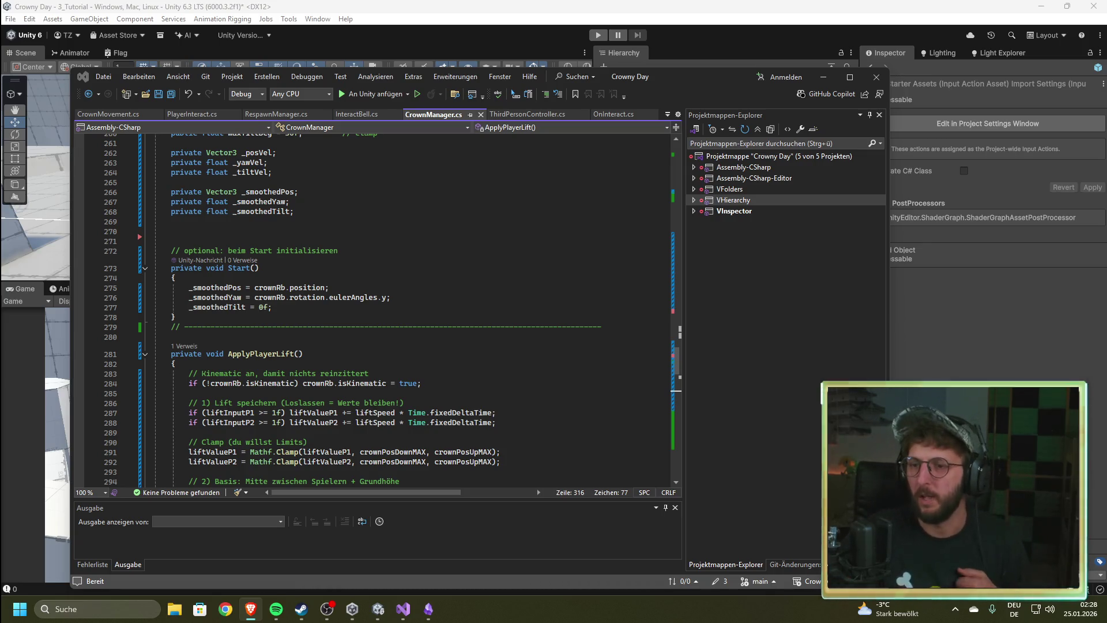
Step: Select the commented yaw lines 133 to 138 in CrownManager.cs
scroll(317, 309, up, 9)
scroll(317, 308, up, 20)
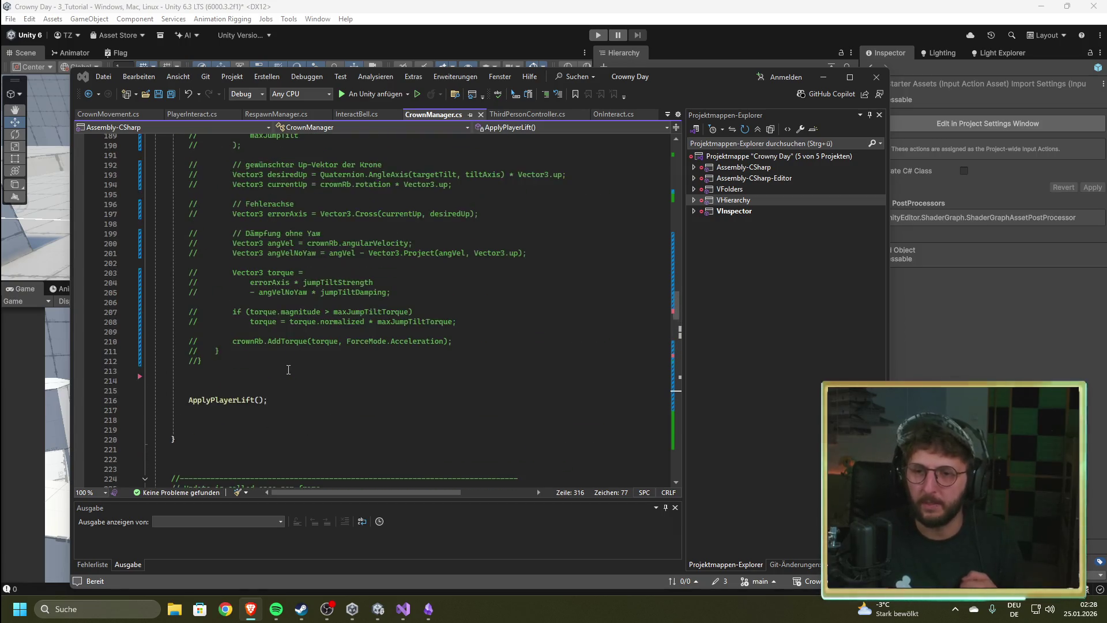
scroll(281, 357, up, 16)
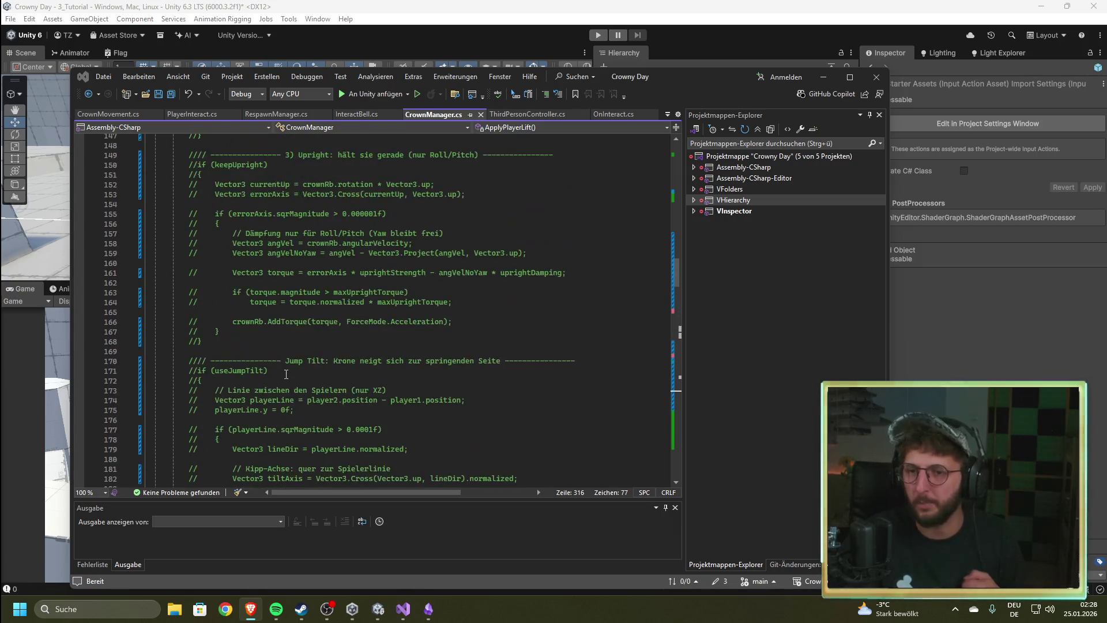
scroll(280, 379, up, 10)
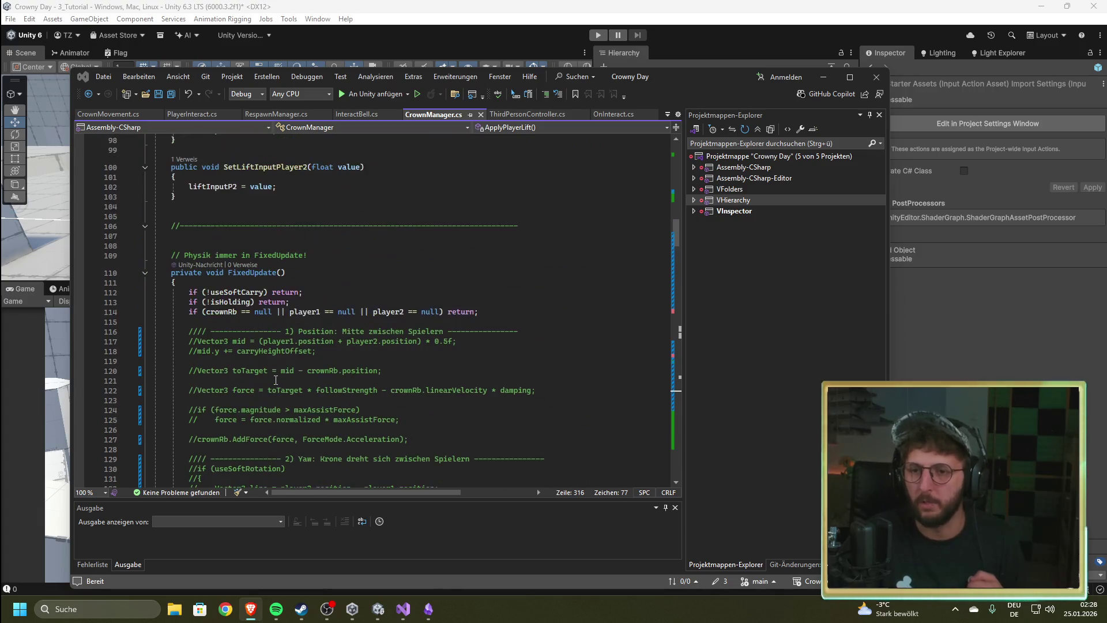
scroll(273, 381, down, 6)
scroll(273, 381, down, 3)
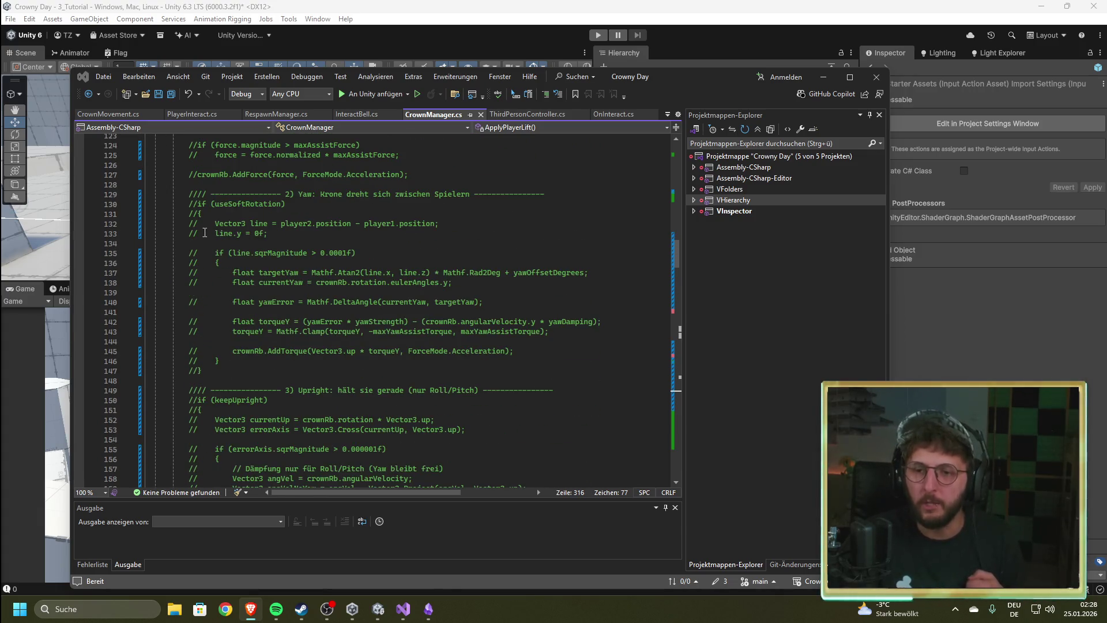
drag(206, 233, 355, 284)
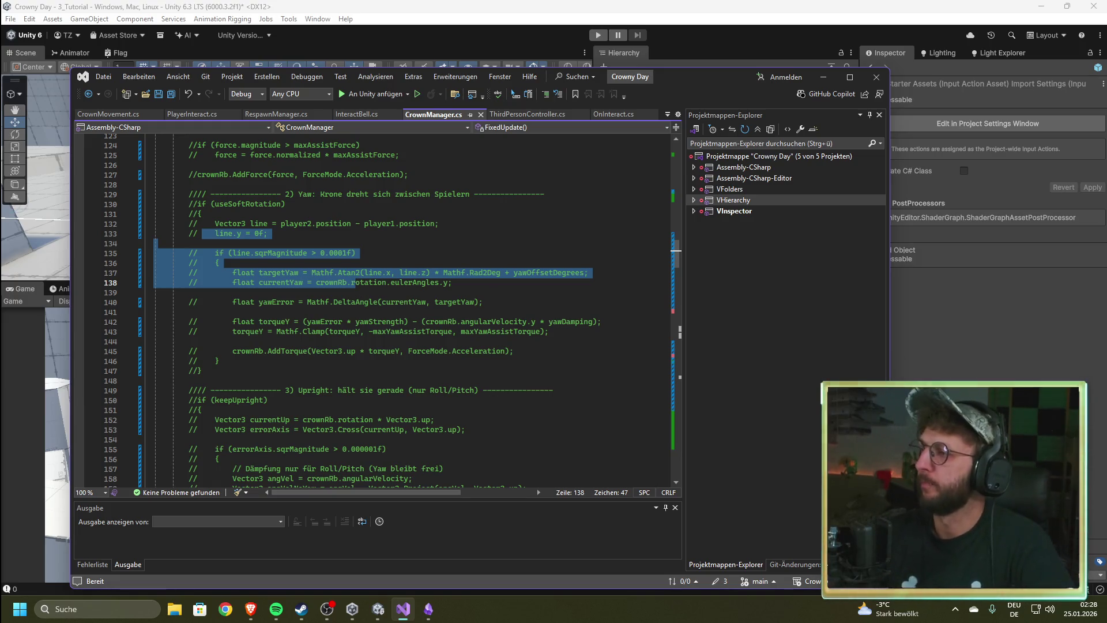
Step: Replace the old ApplyPlayerLift block with the new force-based lift code
key(alt+Tab)
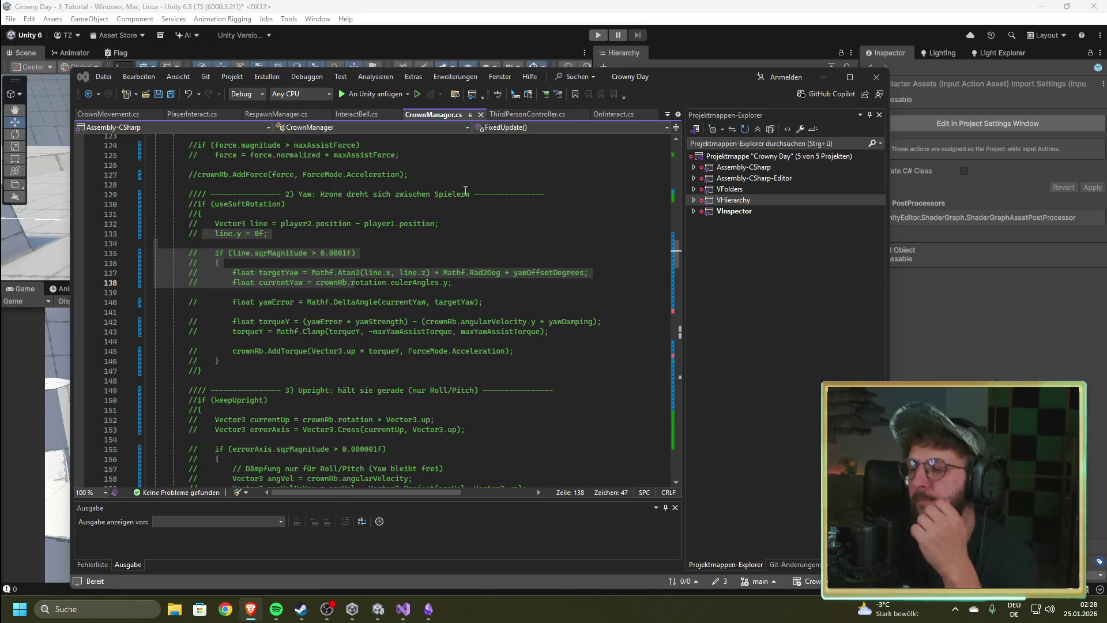
scroll(470, 246, up, 5)
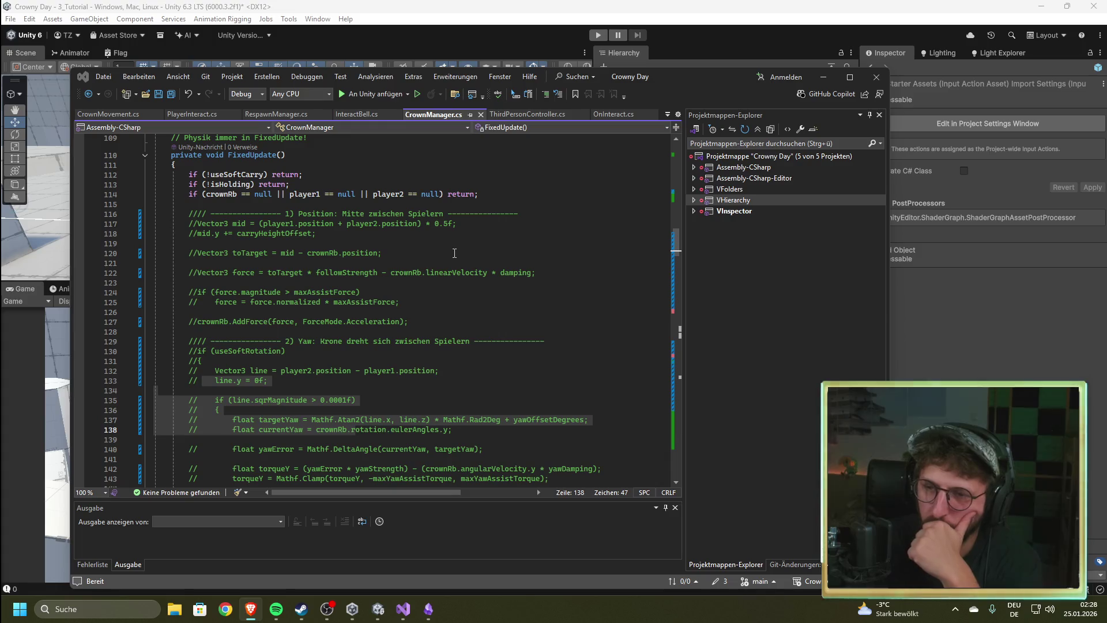
scroll(362, 277, up, 5)
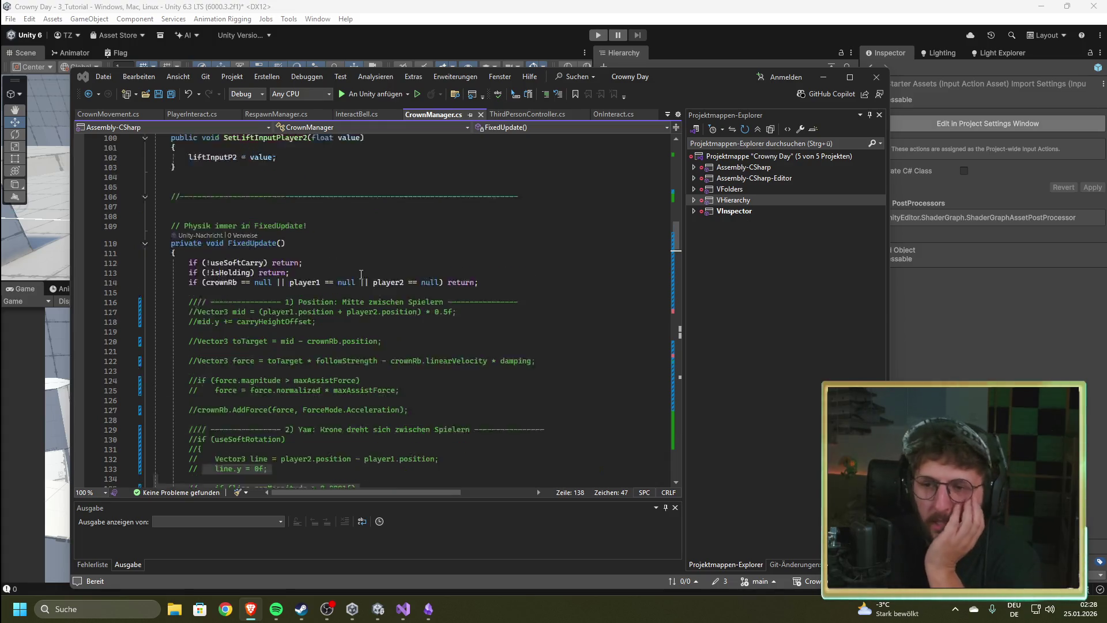
scroll(361, 277, down, 18)
scroll(362, 278, down, 20)
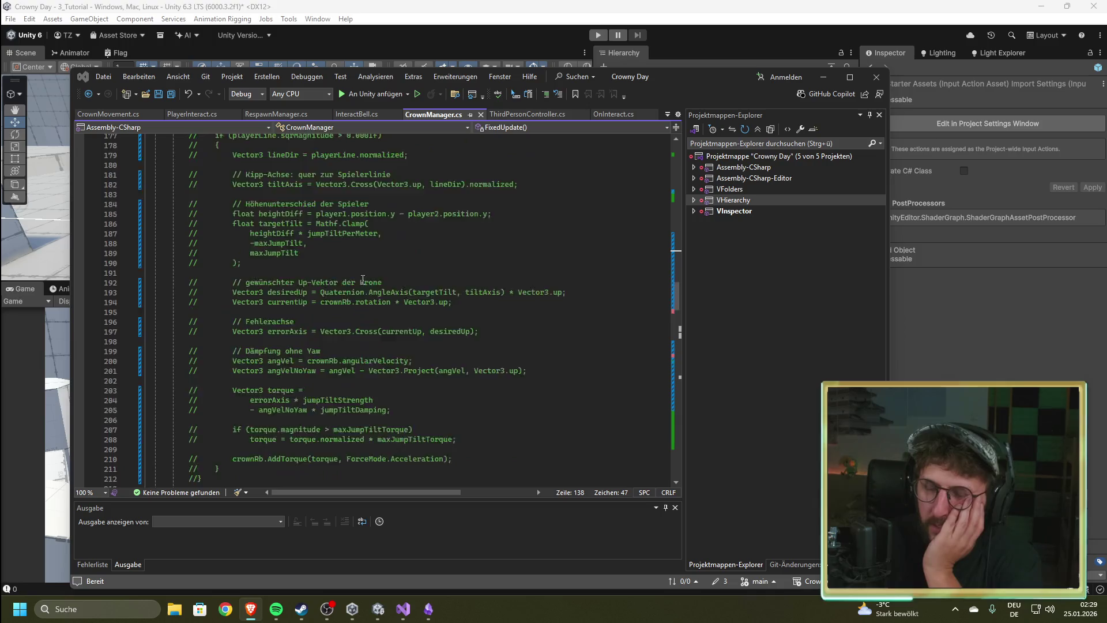
scroll(363, 281, down, 20)
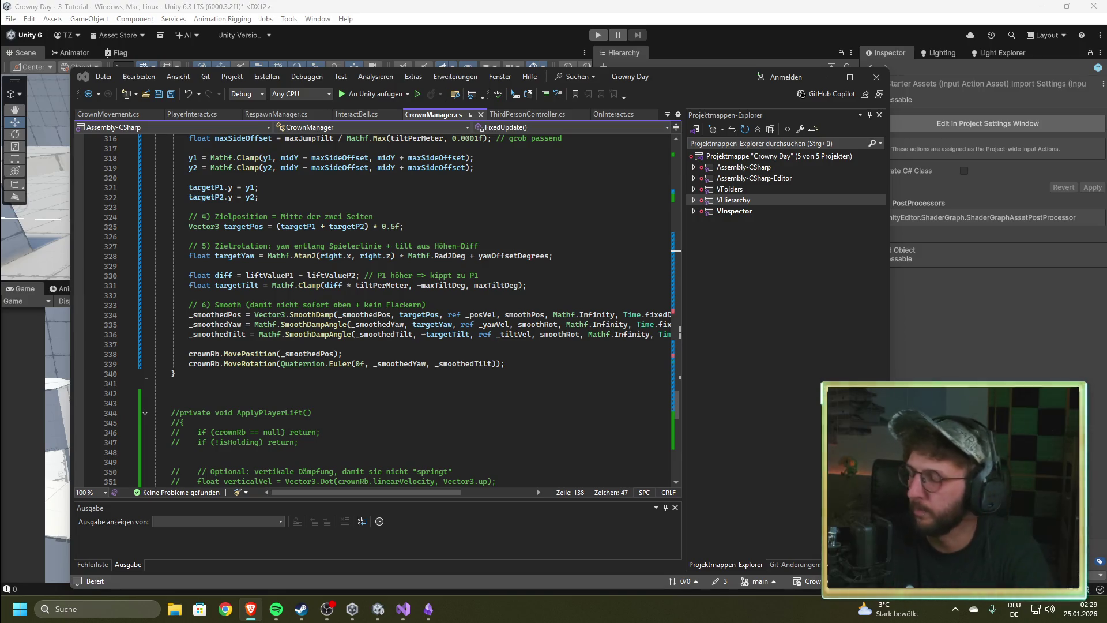
scroll(667, 203, down, 5)
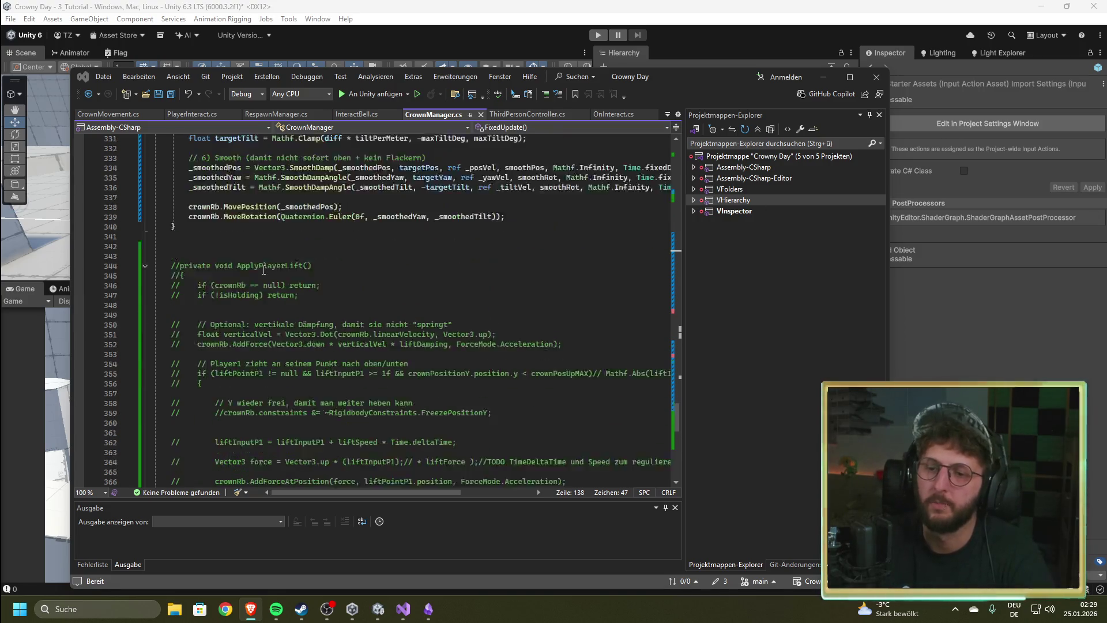
scroll(224, 282, up, 15)
scroll(224, 281, up, 7)
mouse_move(165, 296)
mouse_down()
mouse_move(450, 338)
mouse_move(496, 327)
mouse_up()
scroll(173, 300, down, 6)
scroll(450, 338, down, 13)
key(ctrl+v)
Step: Add the method's closing brace, save CrownManager.cs and return to Unity to recompile
scroll(397, 331, down, 8)
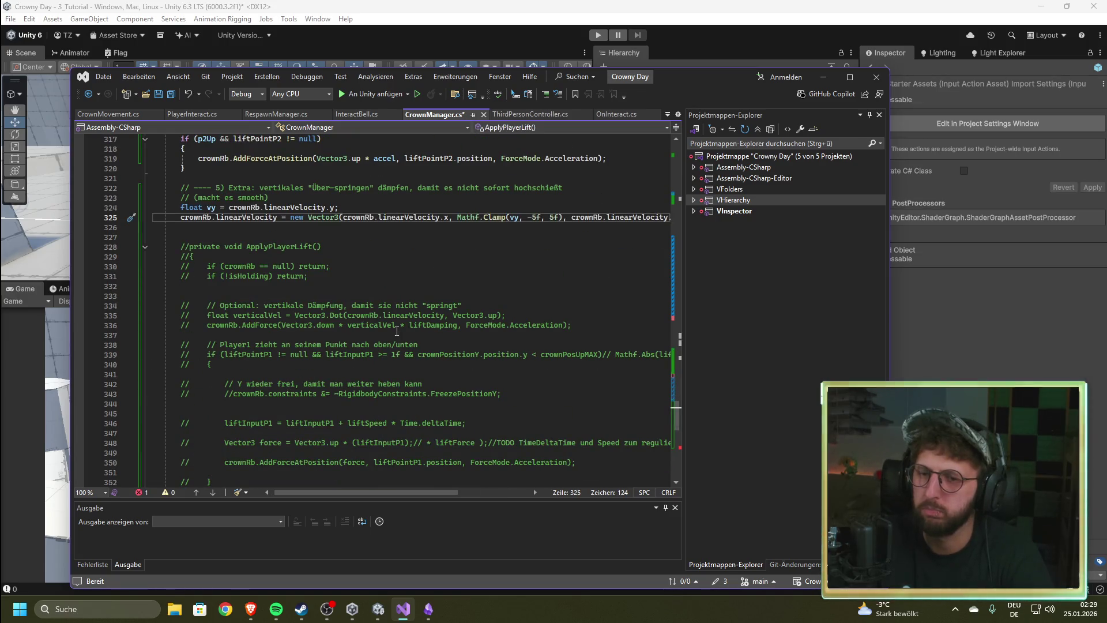
scroll(396, 331, down, 8)
scroll(397, 331, up, 10)
click(191, 287)
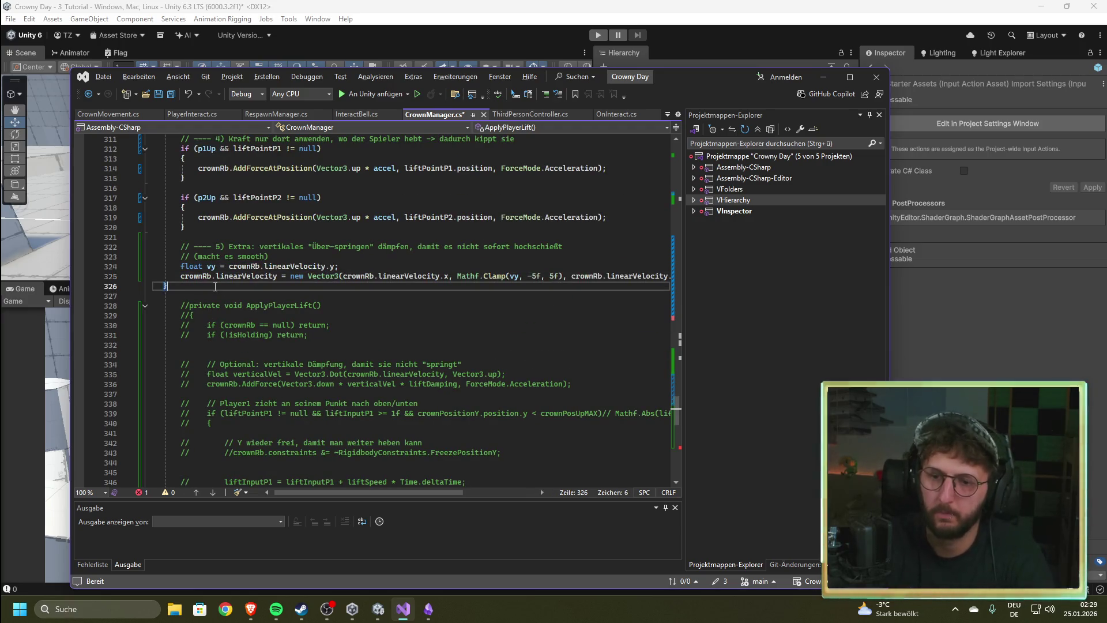
scroll(448, 322, up, 8)
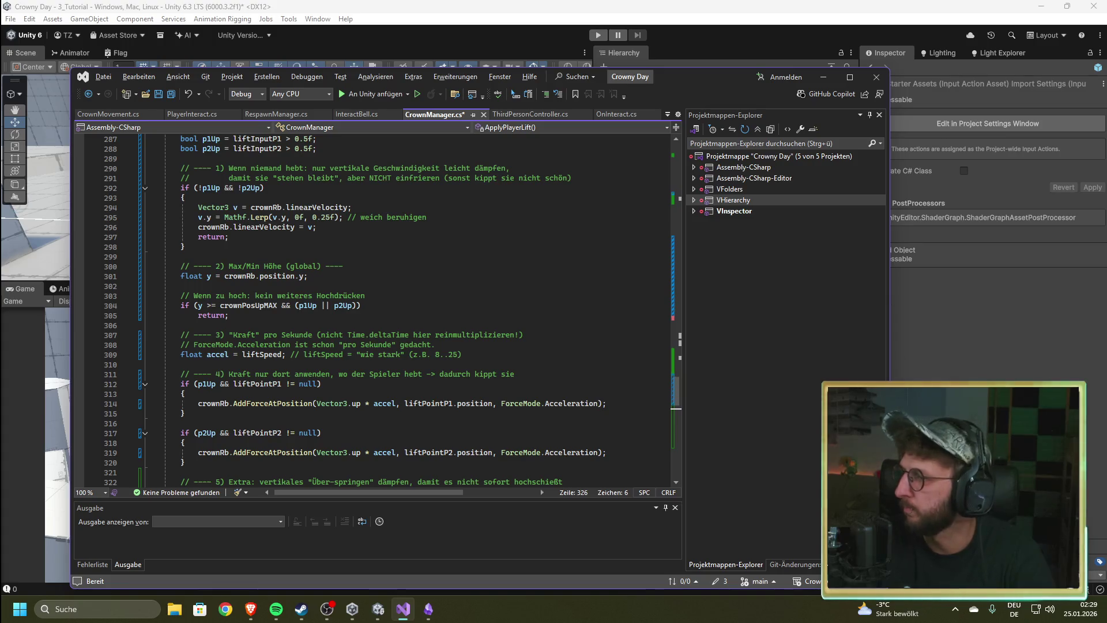
key(alt+Tab)
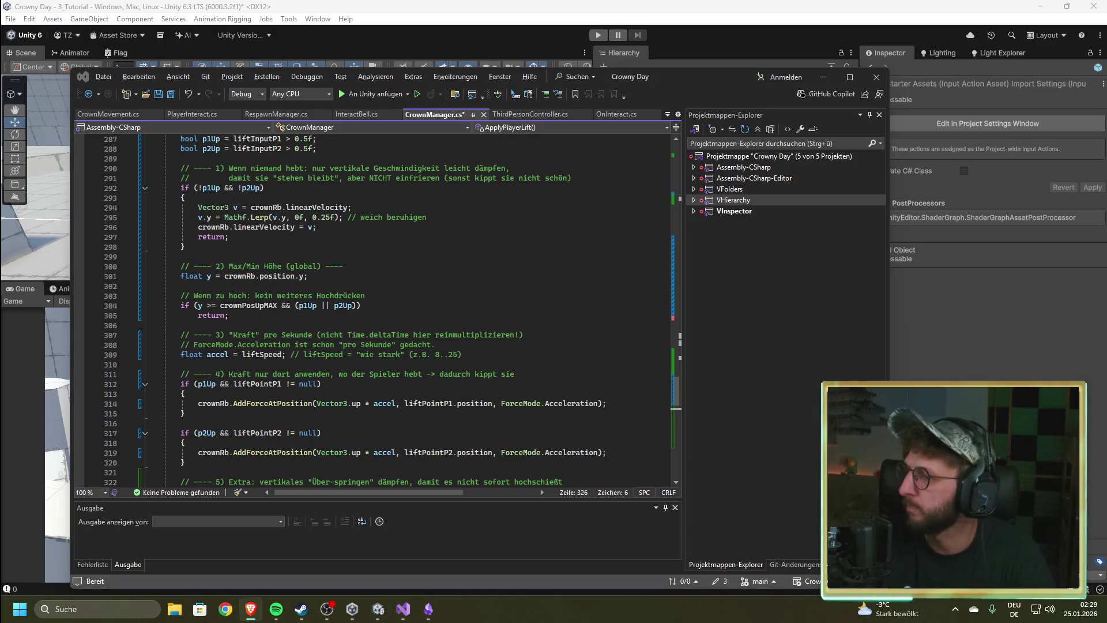
click(230, 296)
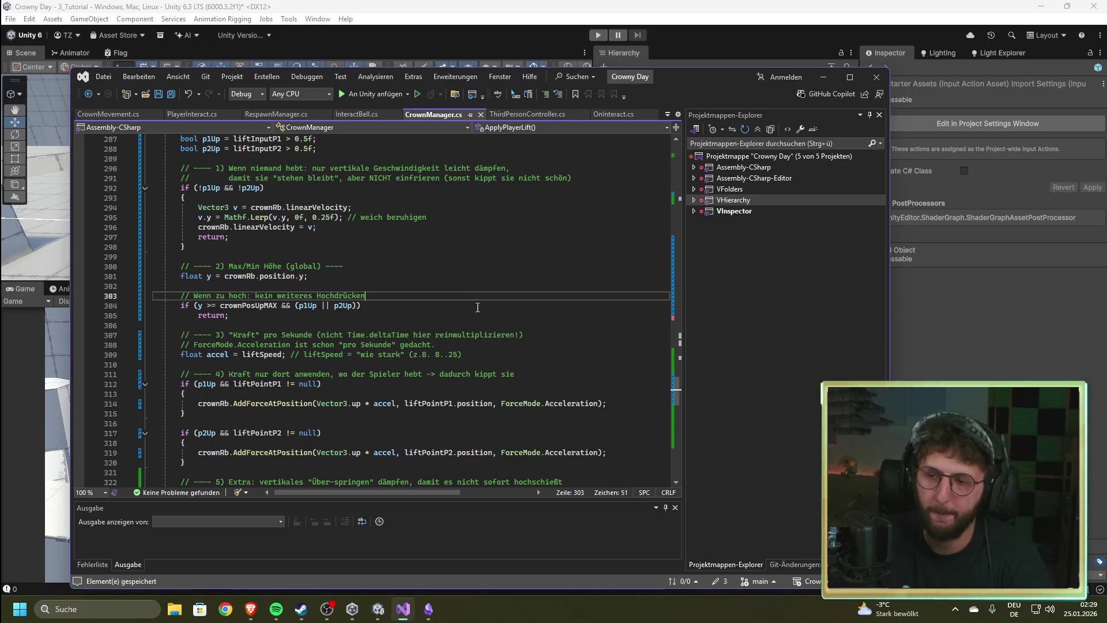
key(alt+Tab)
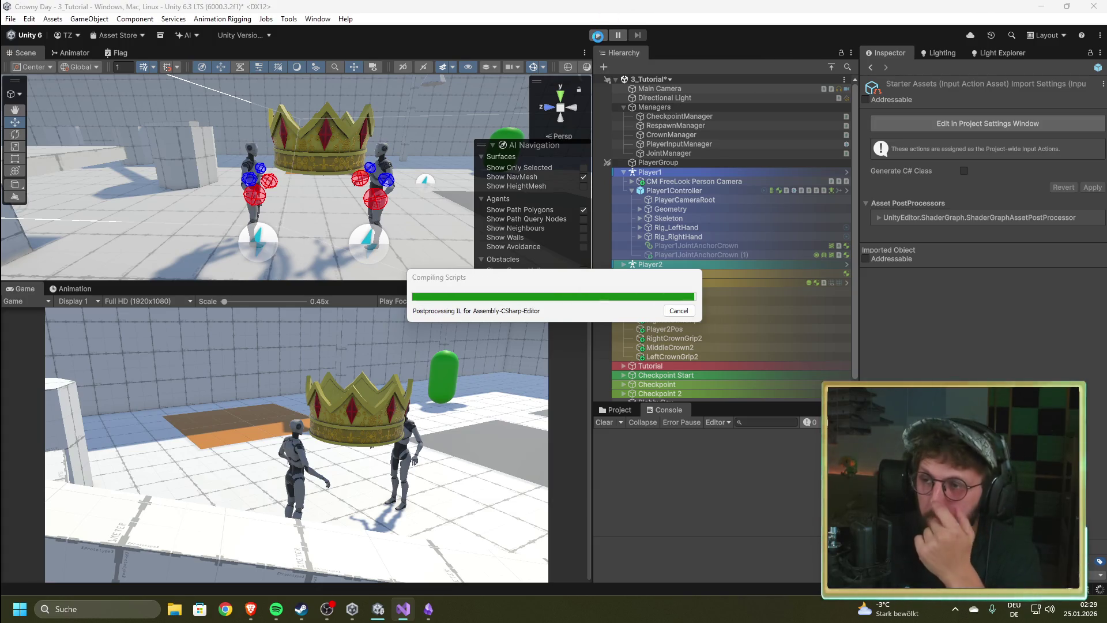
Step: Start Play mode and scroll CrownManager's Inspector to the Jump Tilt and Grips settings
click(599, 35)
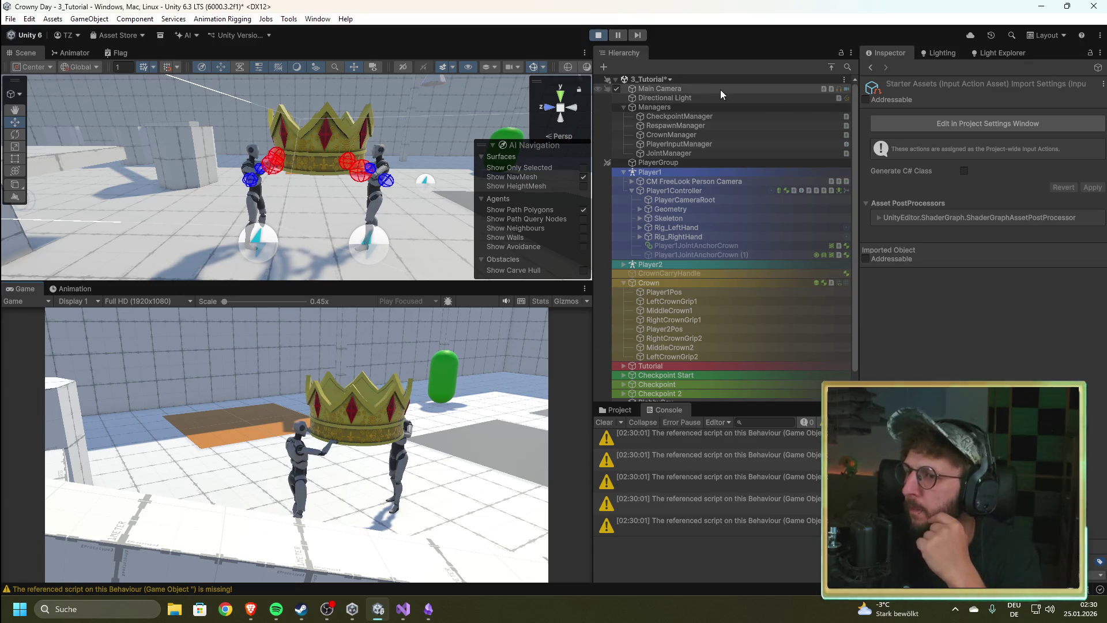
click(700, 135)
scroll(936, 344, down, 5)
scroll(936, 344, down, 5)
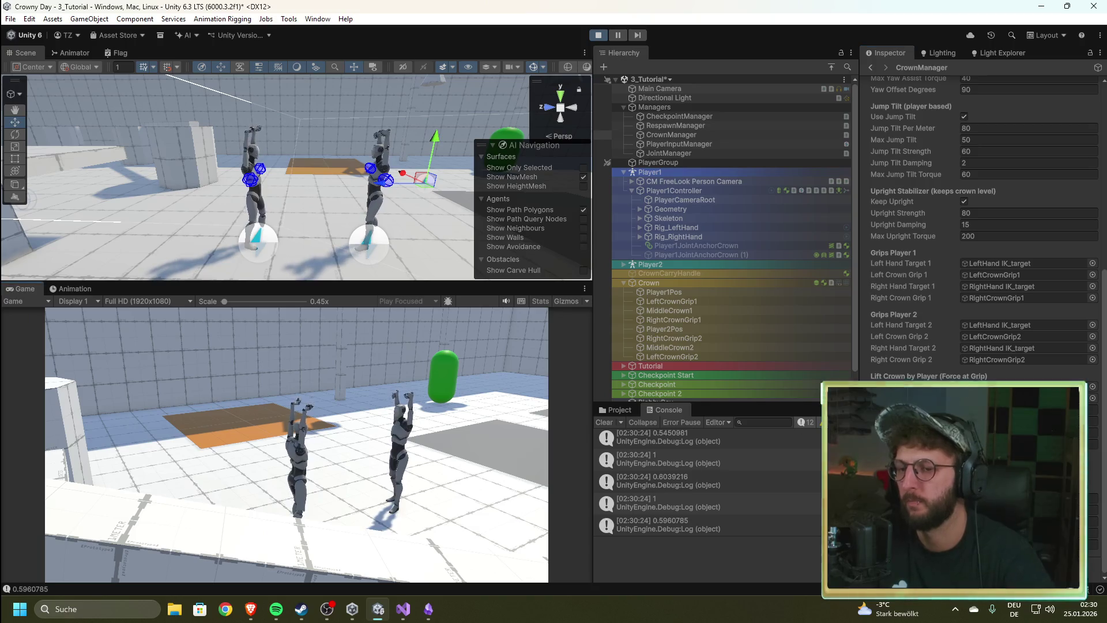
Step: Rerun the carry playtest, review CrownManager's Inspector settings, then stop Play mode
click(597, 35)
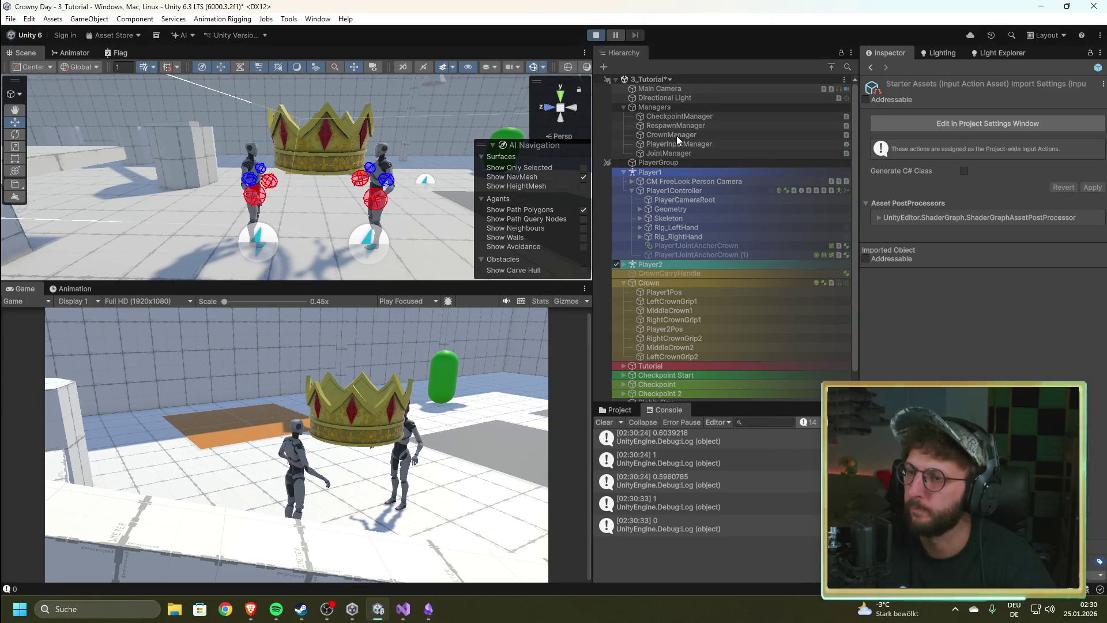
click(680, 136)
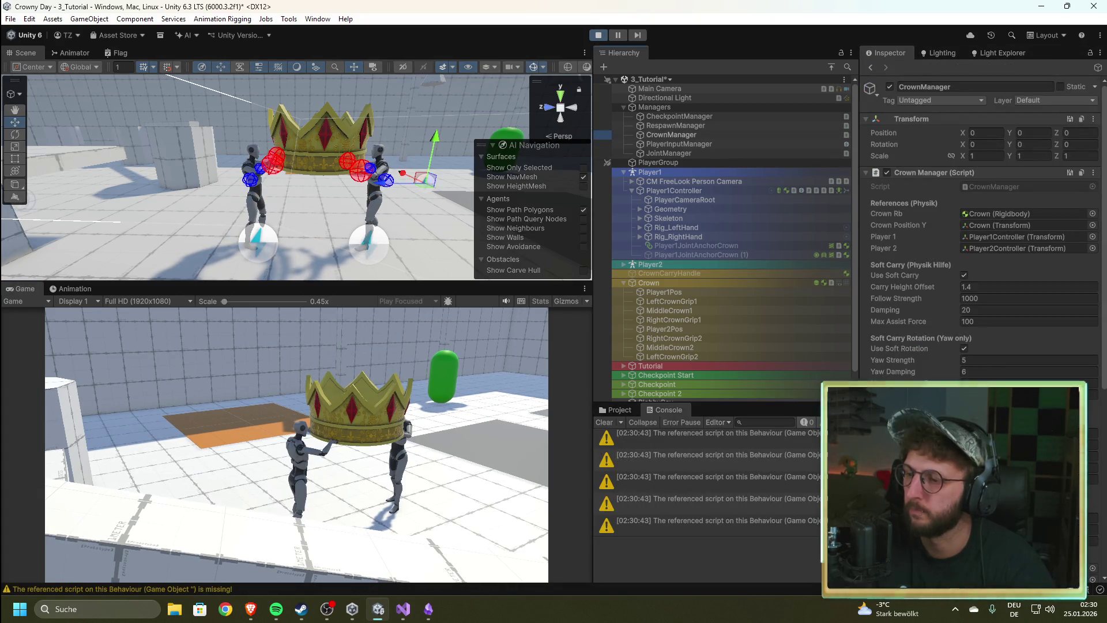
scroll(981, 231, down, 10)
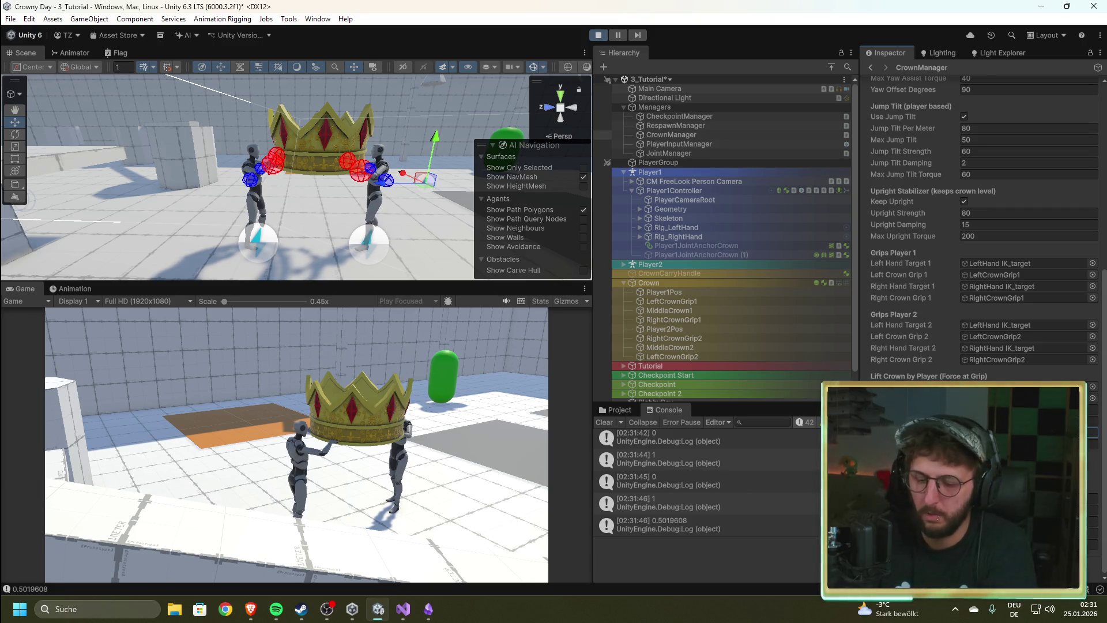
click(598, 35)
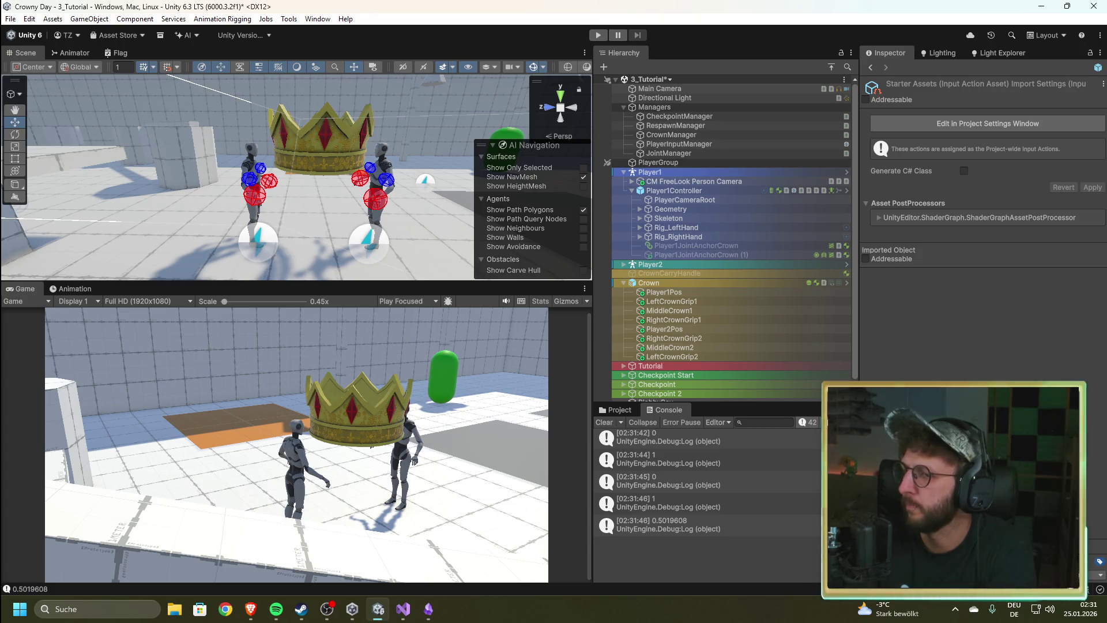
Step: Run another carry playtest with CrownManager's Jump Tilt and Grips settings in view
click(598, 35)
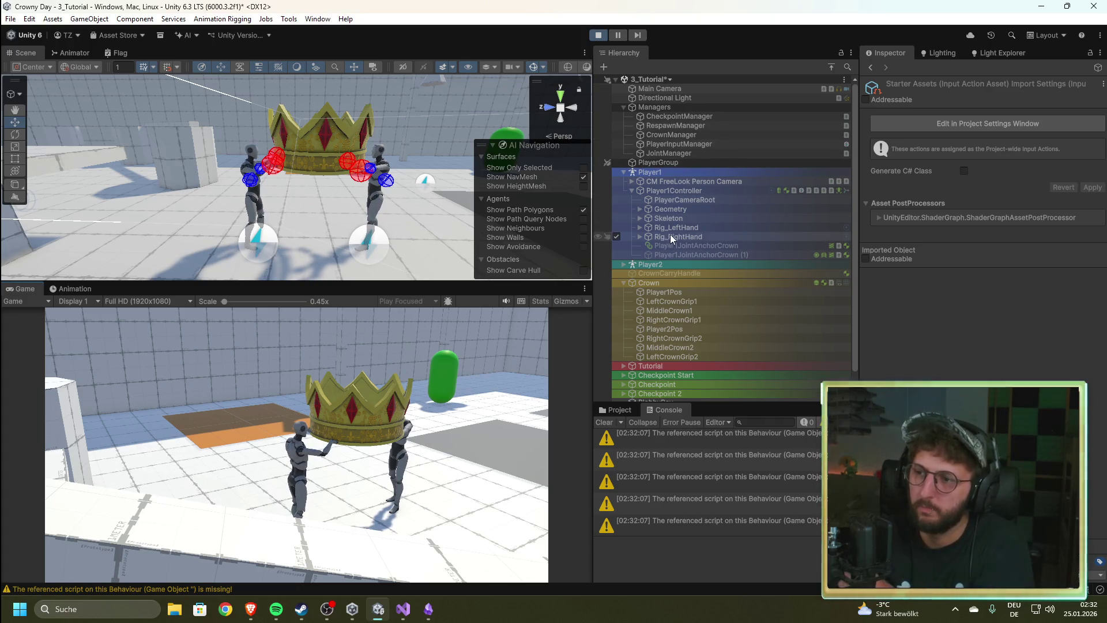
click(674, 135)
scroll(981, 231, down, 10)
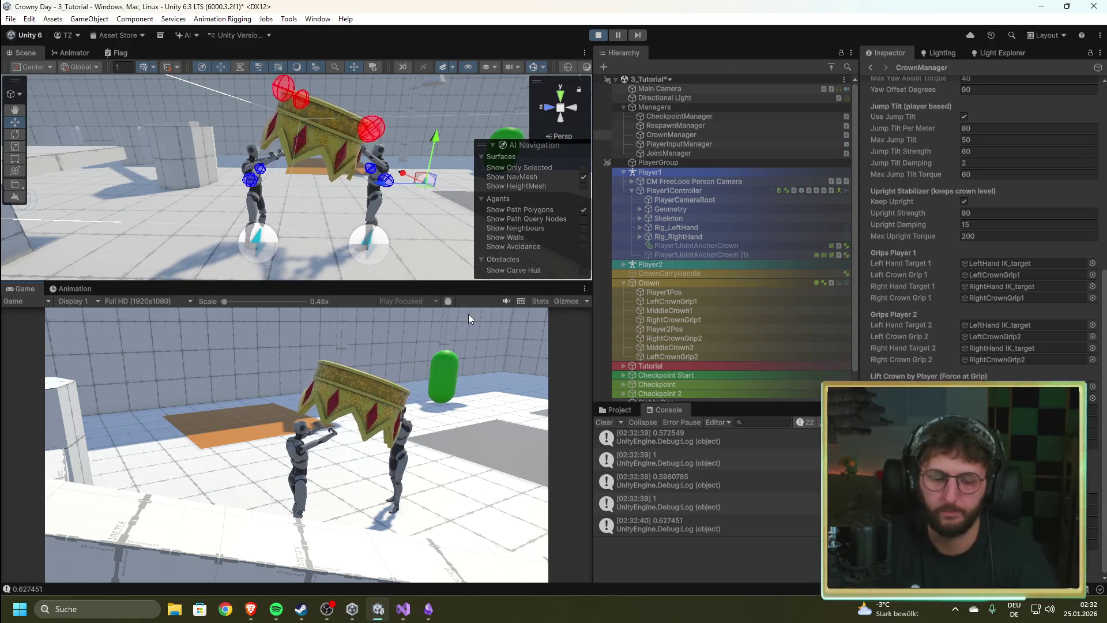
Step: Snip the Game view showing the tilted crown, then exit Play mode
key(super+shift+s)
drag(267, 348, 426, 536)
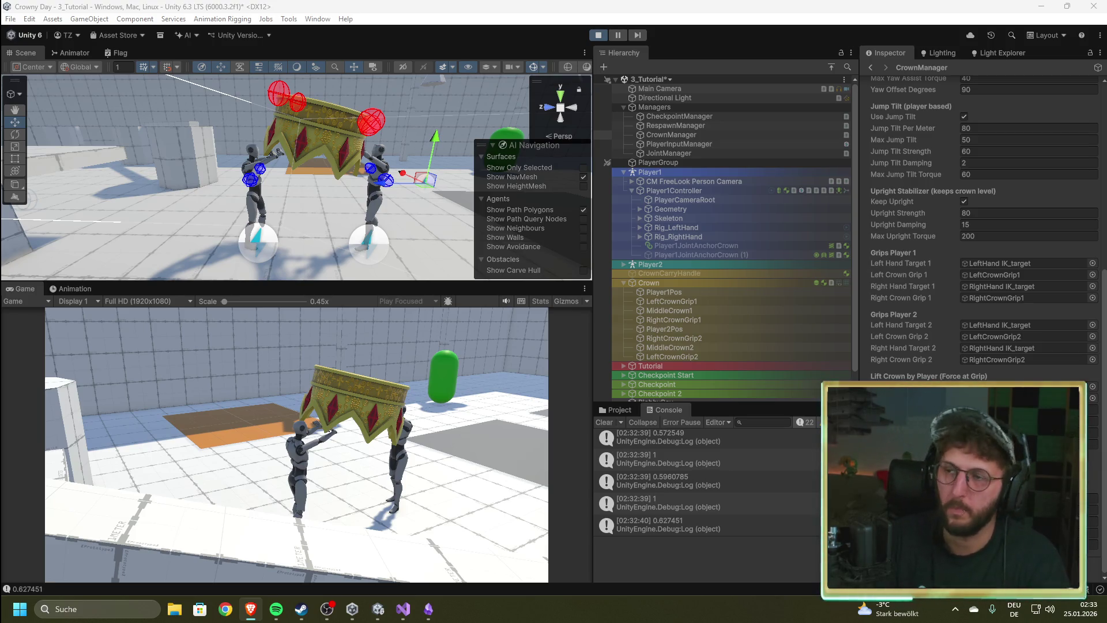
click(594, 36)
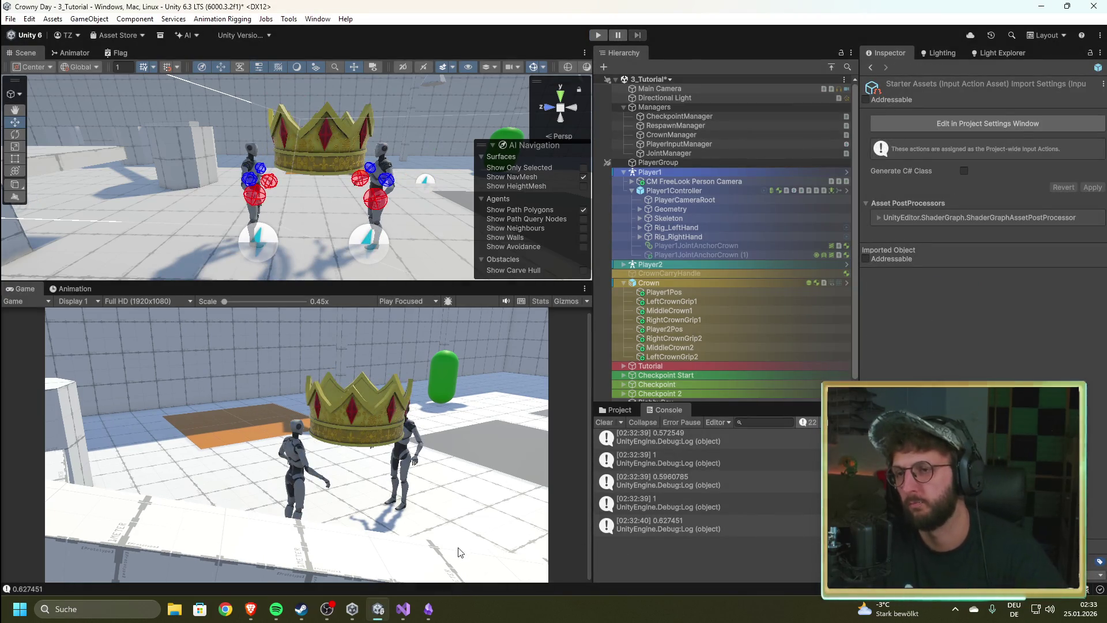
Step: Remove the closing brace on line 326 and paste the new smoothed lift code
click(403, 609)
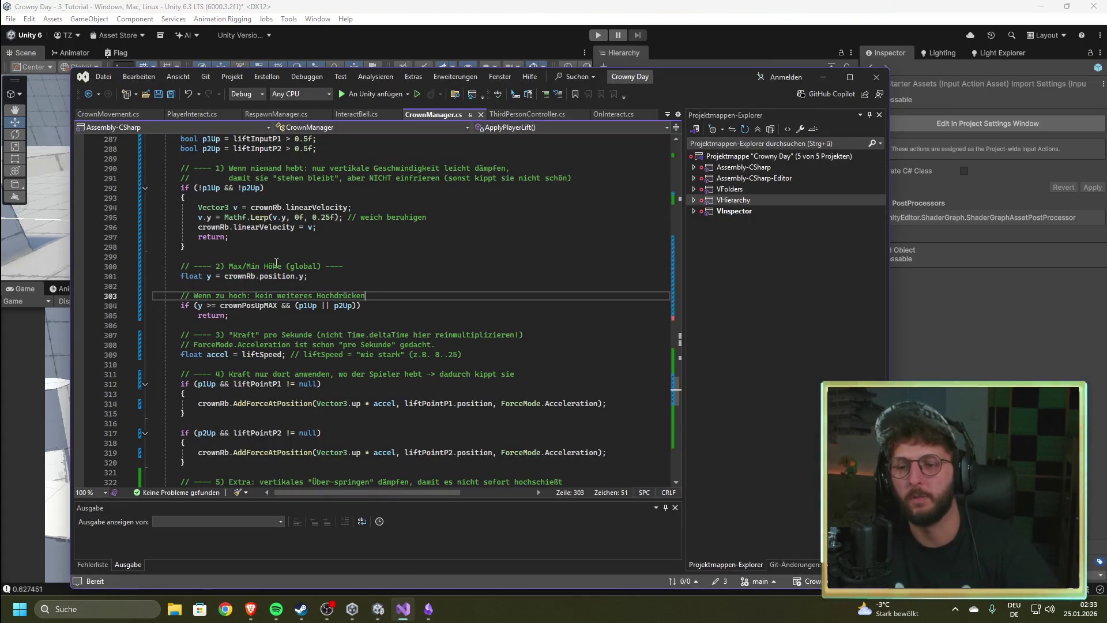
scroll(290, 266, down, 1)
scroll(290, 266, down, 2)
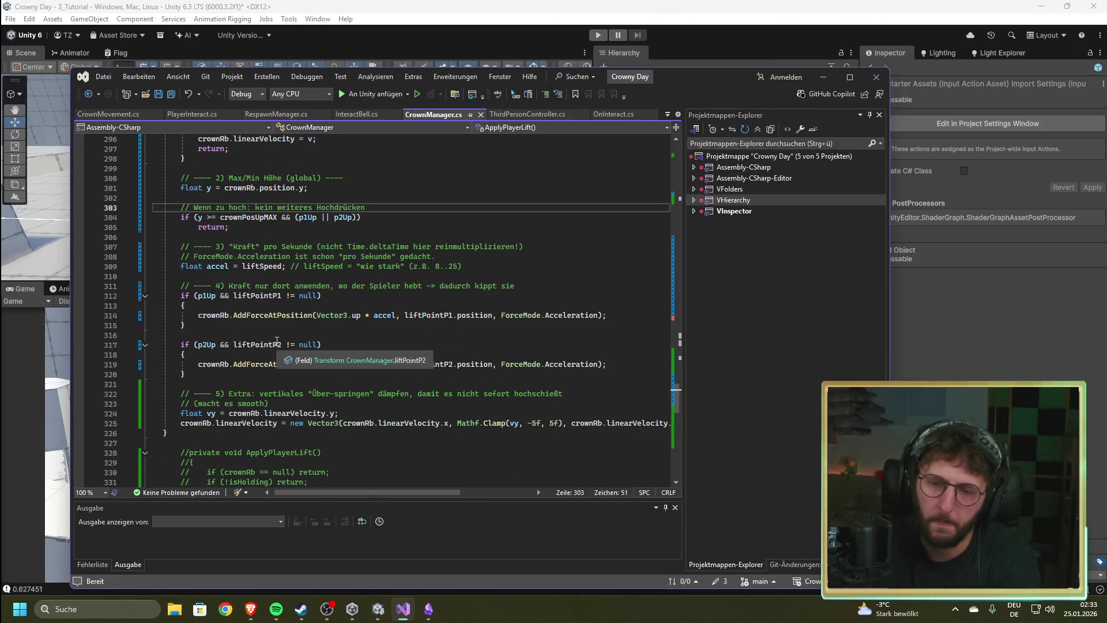
click(393, 315)
key(Down)
key(Down)
key(Down)
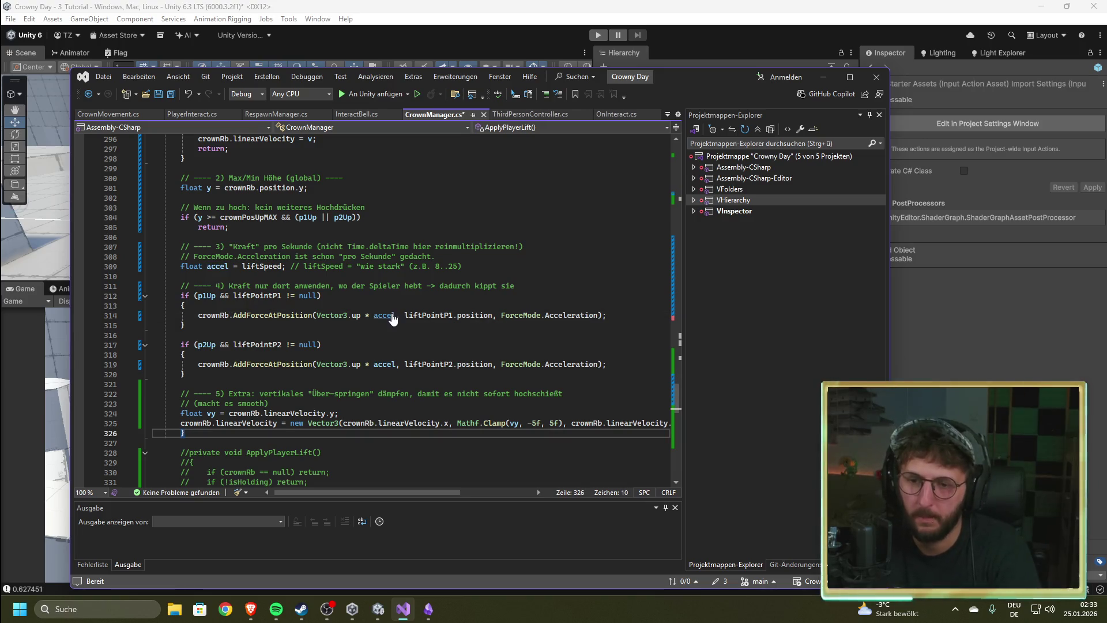
key(BackSpace)
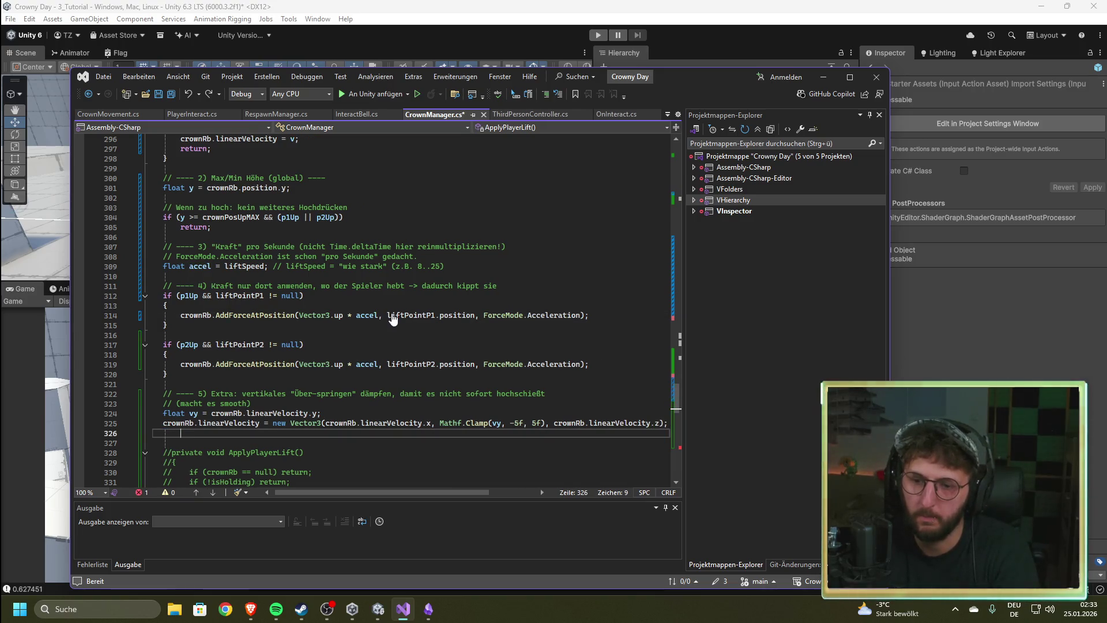
key(ctrl+v)
click(450, 286)
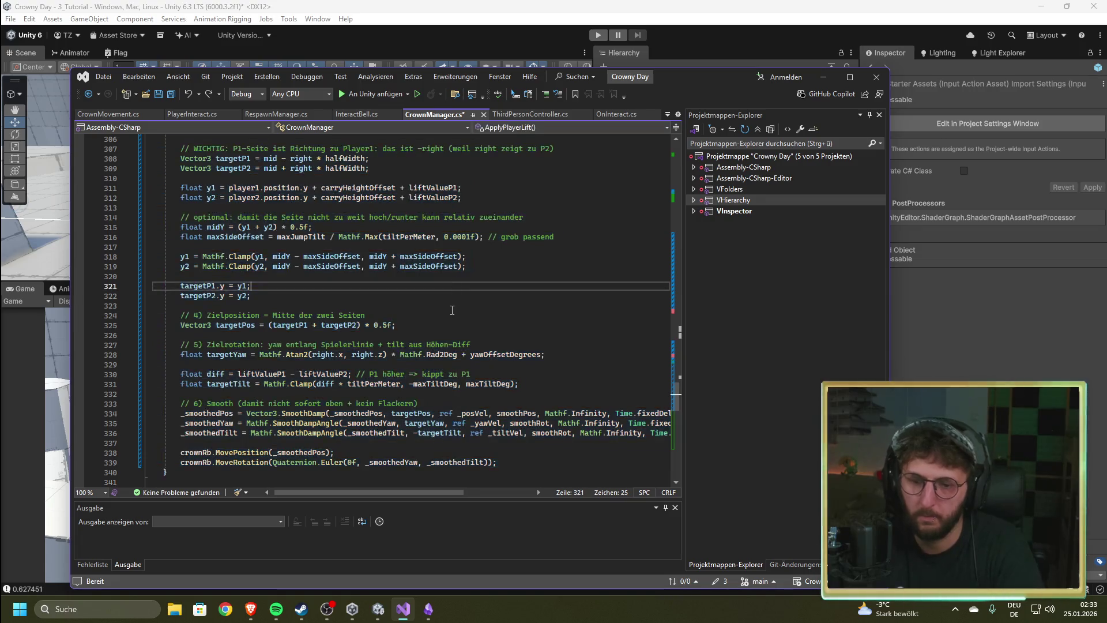
Step: Review the pasted ApplyPlayerLift code against the version in the browser
scroll(452, 312, up, 20)
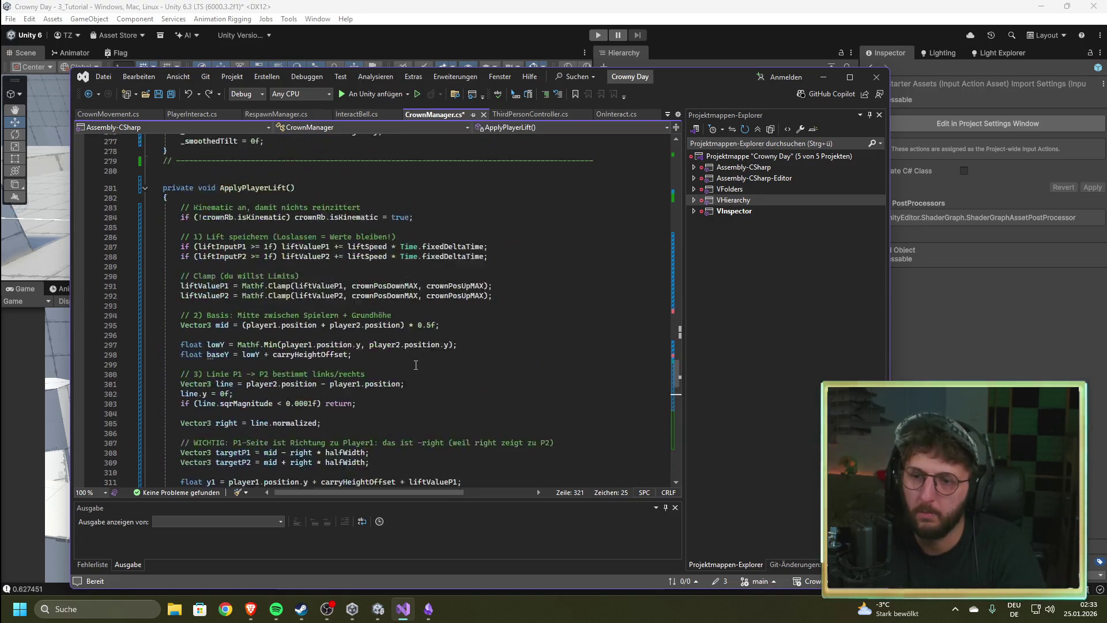
scroll(399, 369, down, 20)
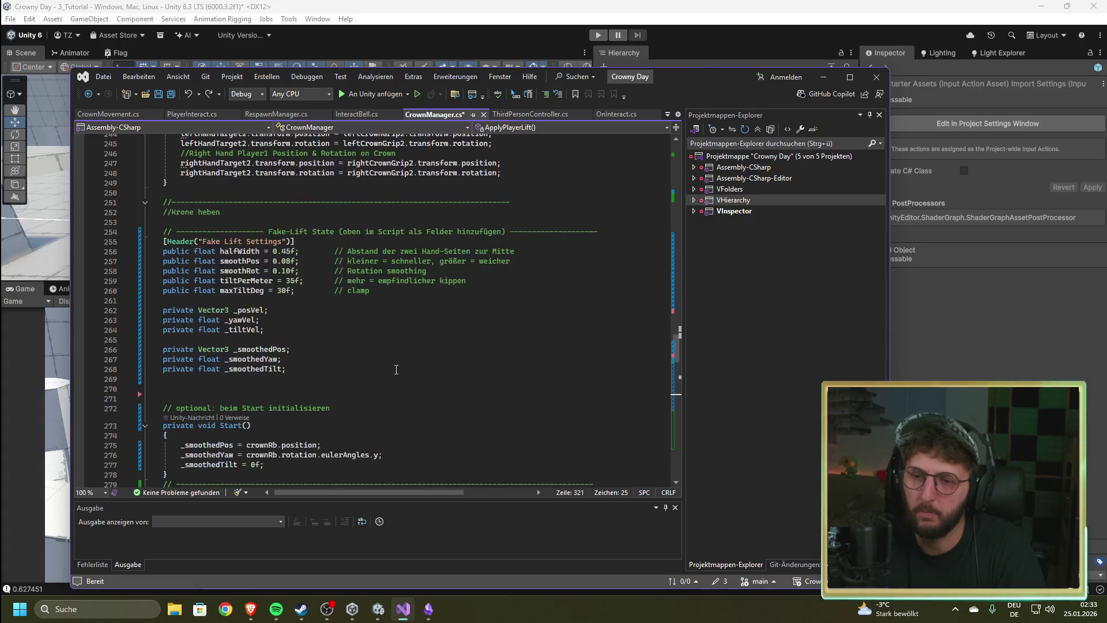
scroll(394, 371, down, 12)
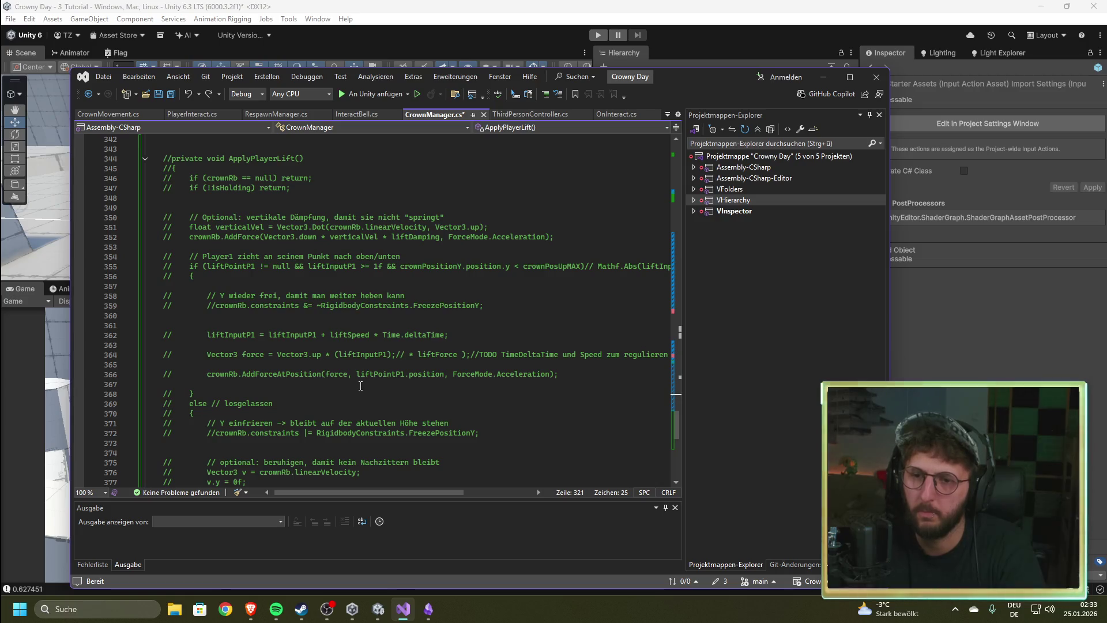
scroll(357, 385, up, 16)
scroll(351, 386, up, 19)
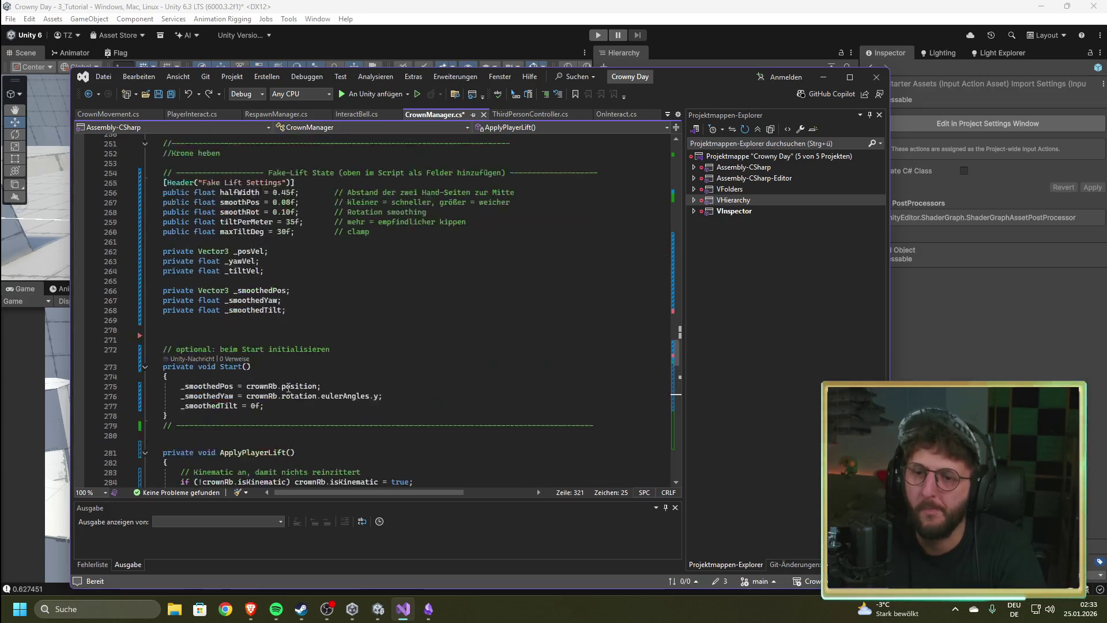
scroll(284, 390, up, 19)
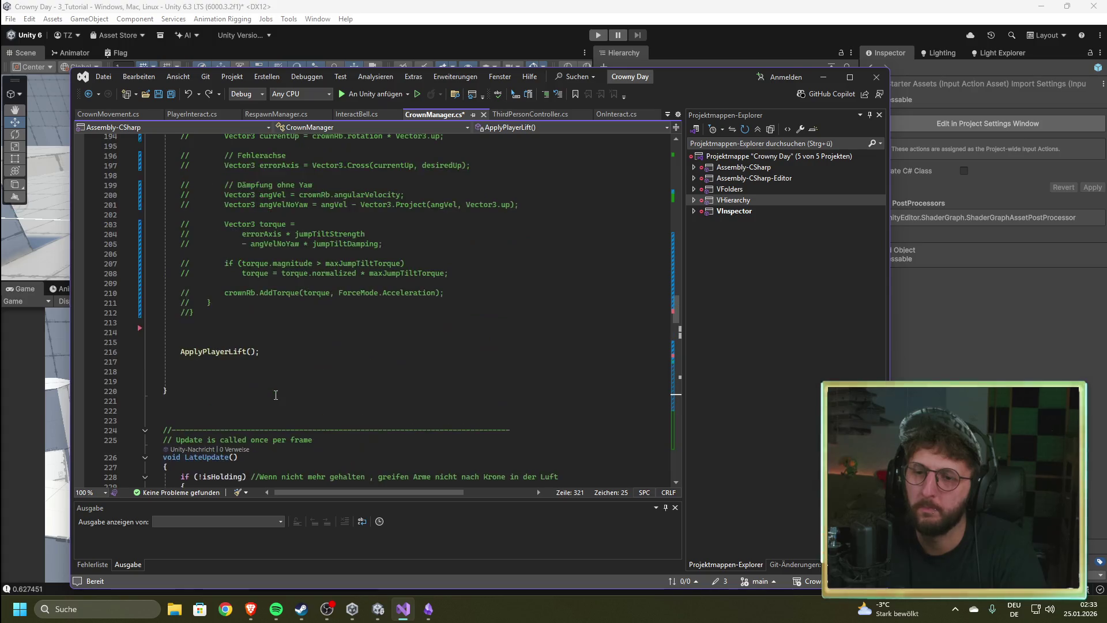
key(alt+Tab)
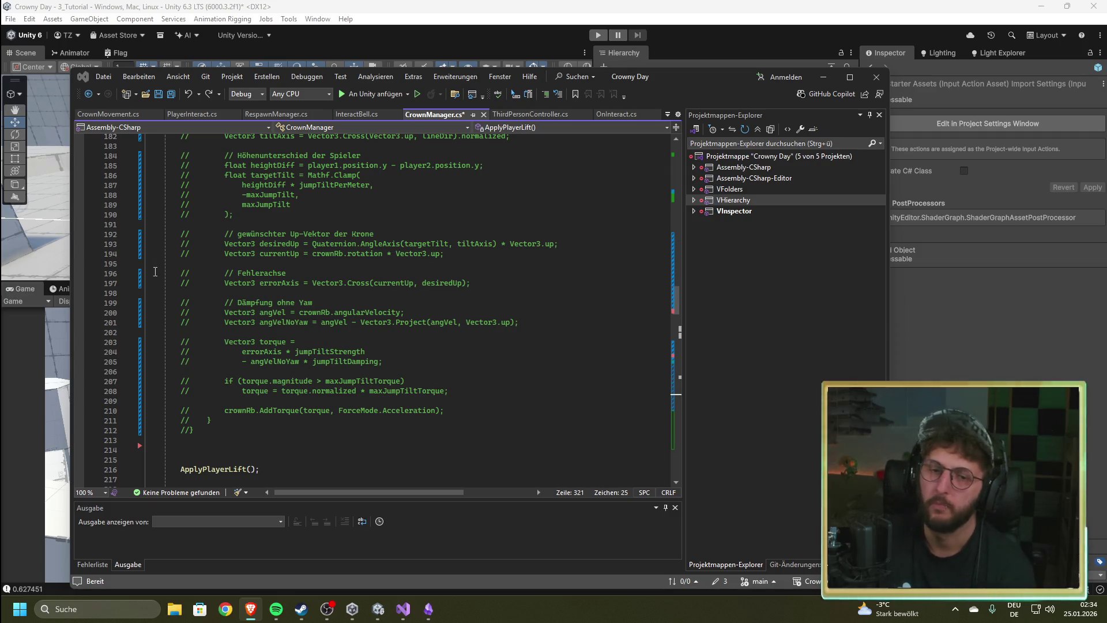
click(181, 225)
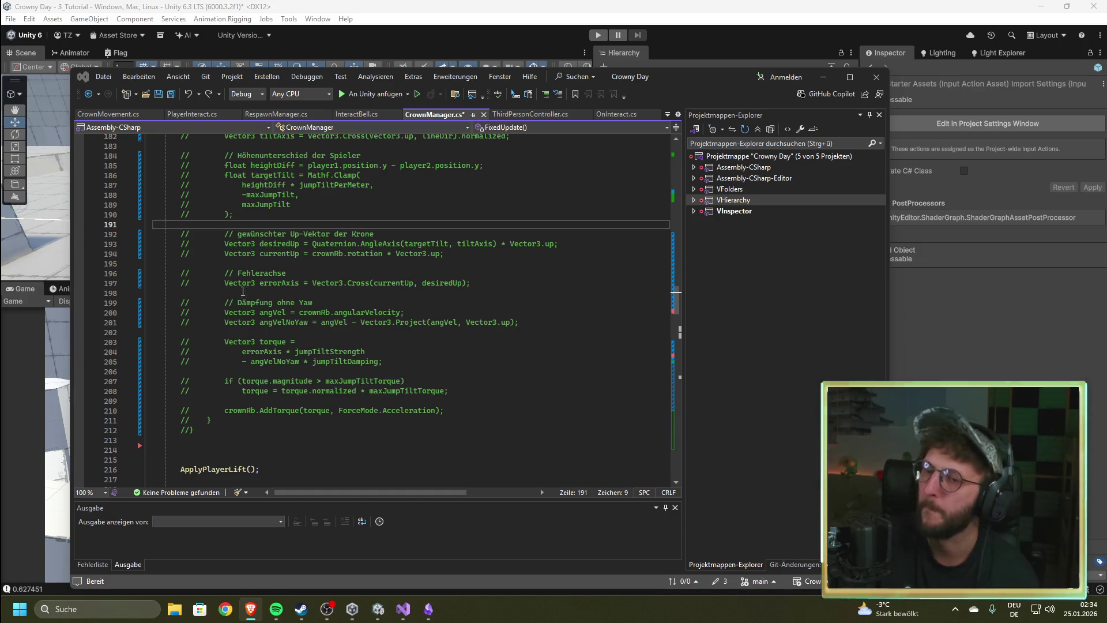
scroll(392, 370, up, 10)
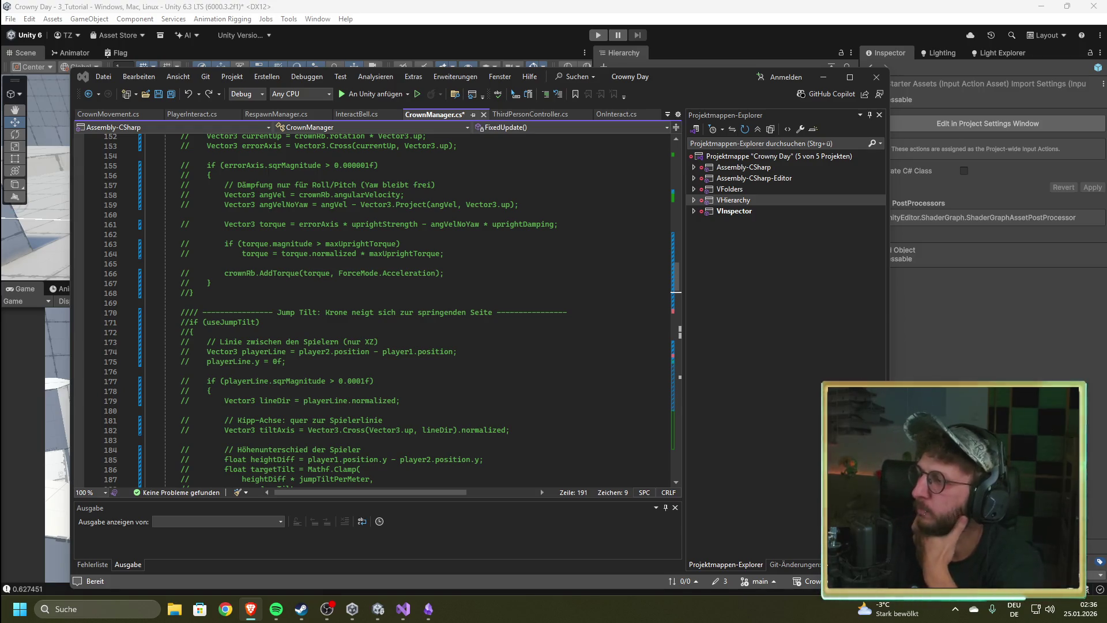
scroll(427, 377, up, 19)
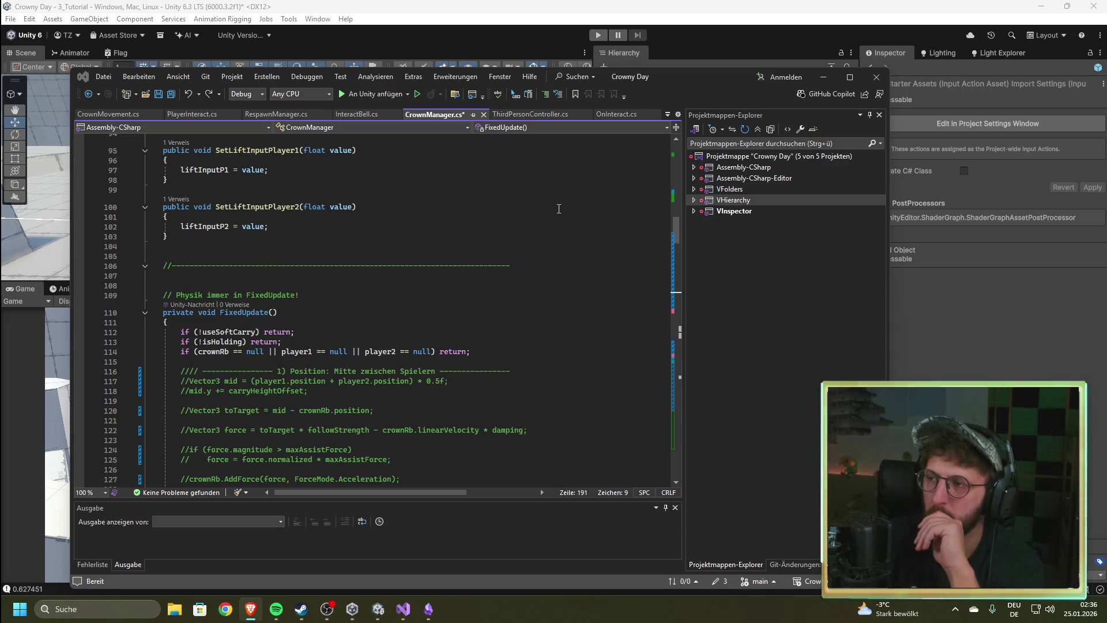
Step: Select the Crown object in Unity's Hierarchy to inspect its properties
key(alt+Tab)
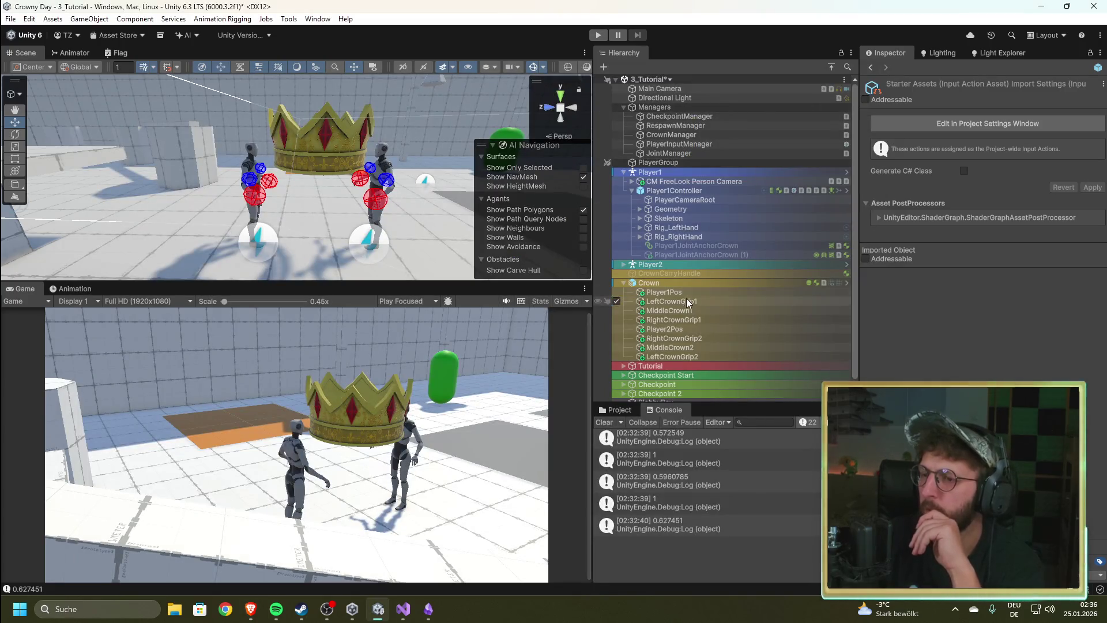
click(739, 281)
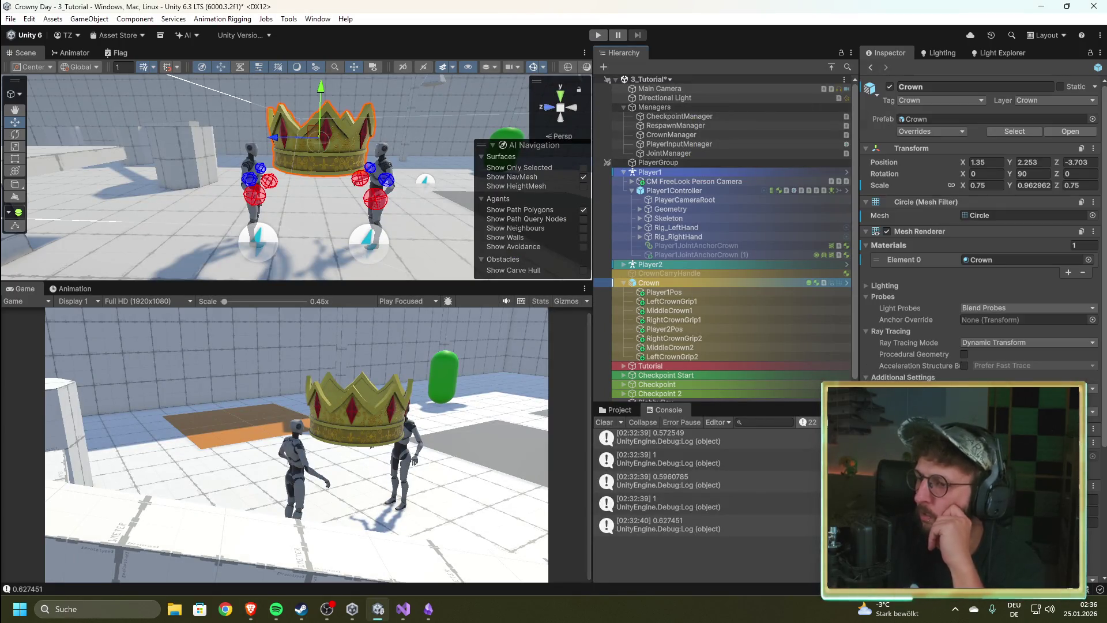
click(406, 609)
click(407, 609)
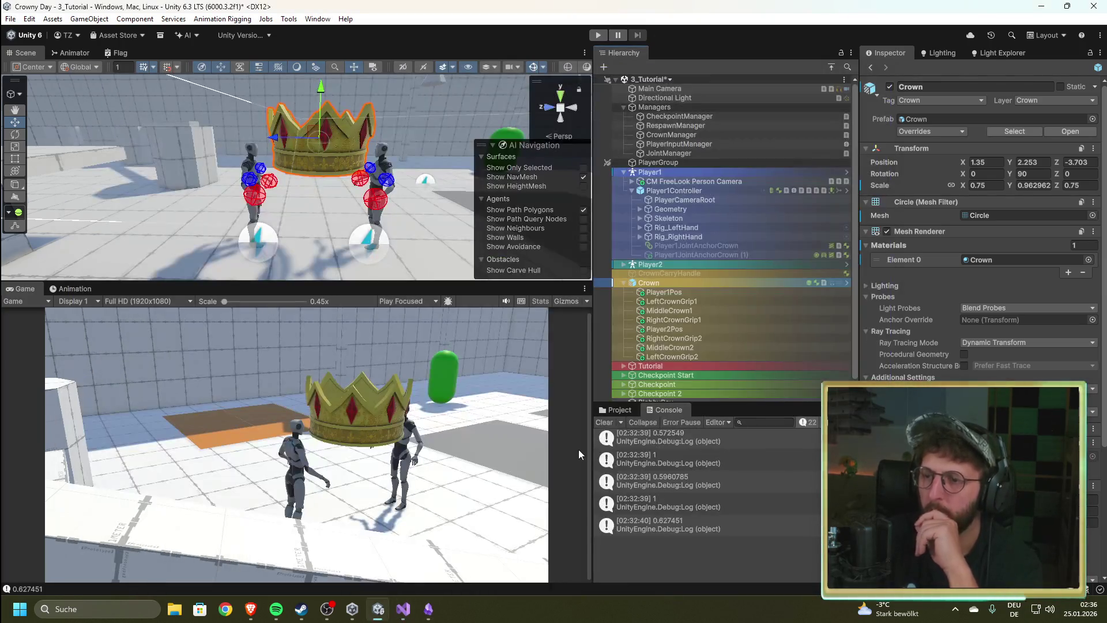
Step: Uncomment the FixedUpdate carry code on lines 116–212
click(408, 609)
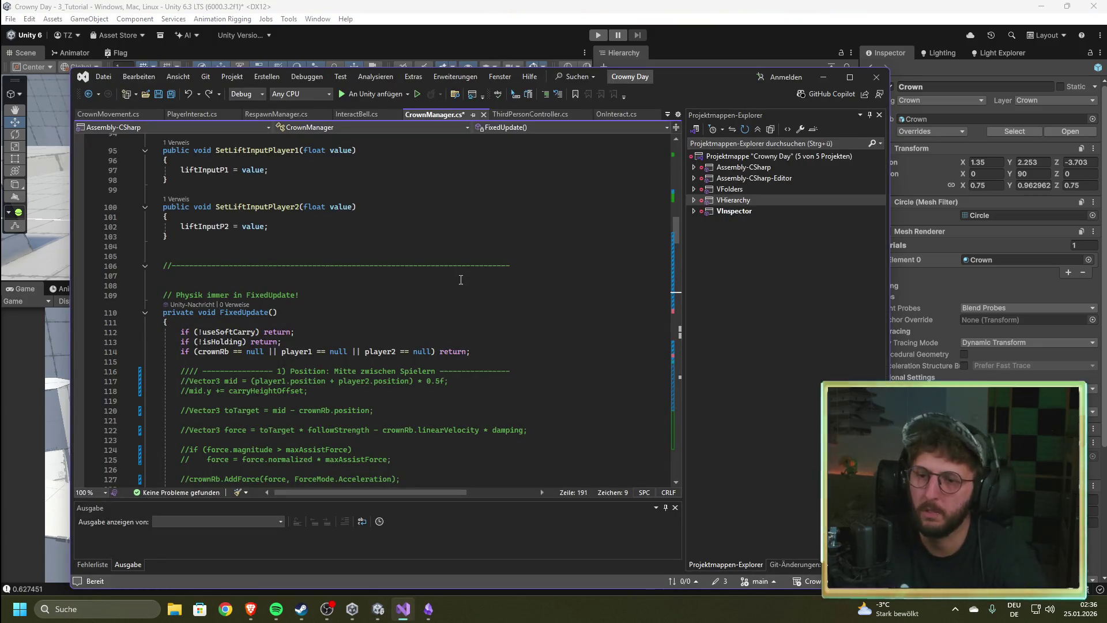
scroll(398, 278, down, 20)
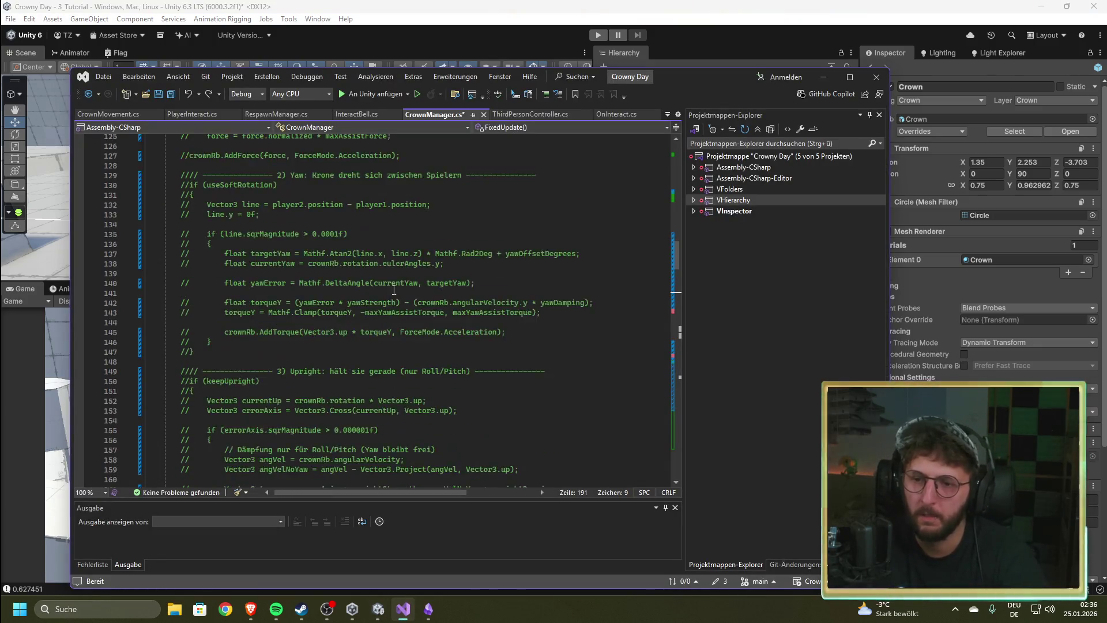
scroll(340, 346, down, 4)
mouse_move(173, 347)
mouse_down()
mouse_move(196, 145)
mouse_move(202, 304)
mouse_move(190, 316)
mouse_move(184, 455)
mouse_move(178, 304)
mouse_up()
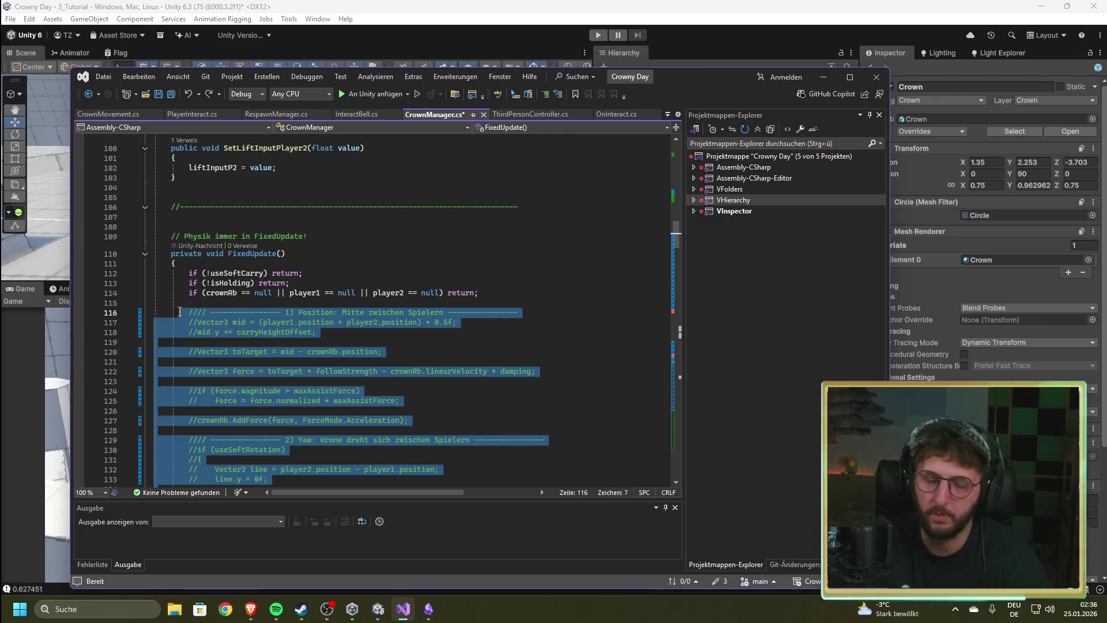
key(ctrl+k)
key(ctrl+u)
Step: Comment out the new smoothed ApplyPlayerLift method
scroll(378, 361, down, 20)
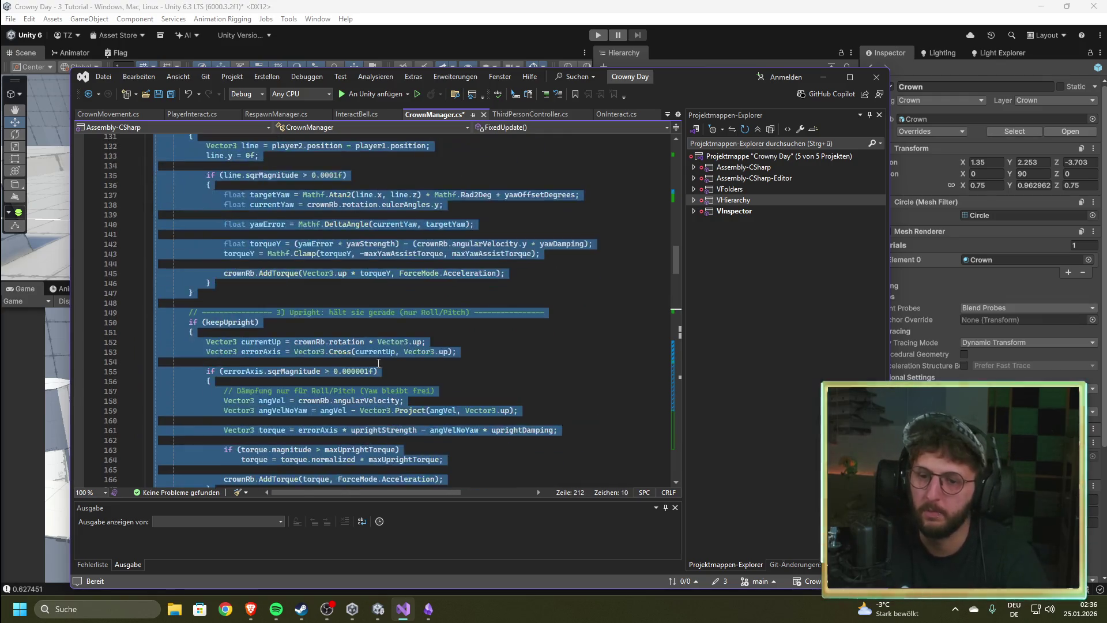
scroll(361, 372, down, 20)
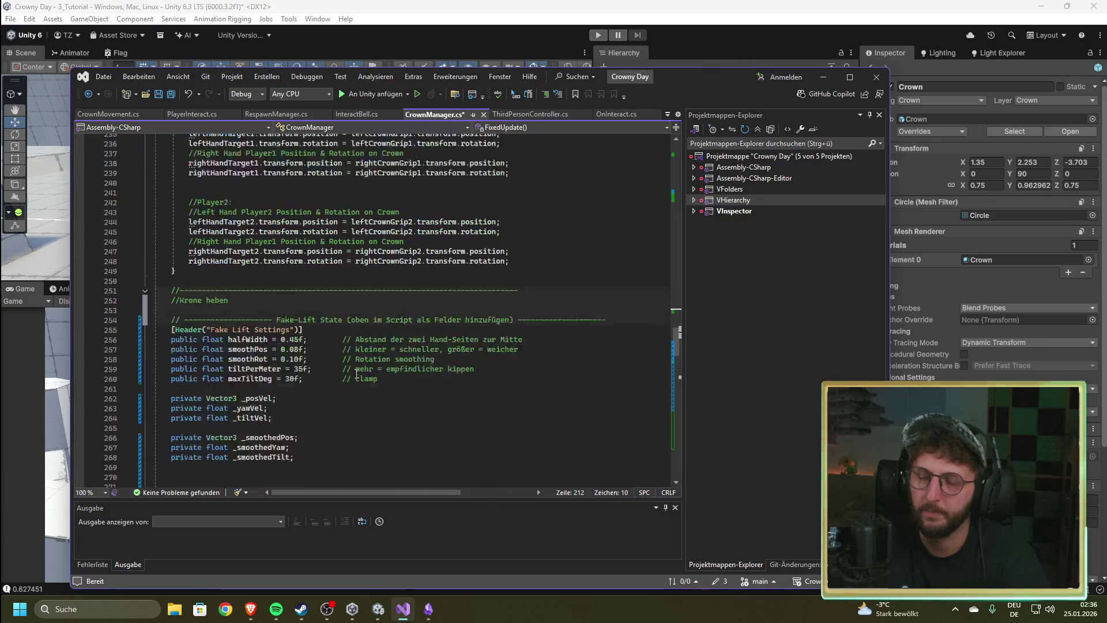
scroll(354, 375, down, 8)
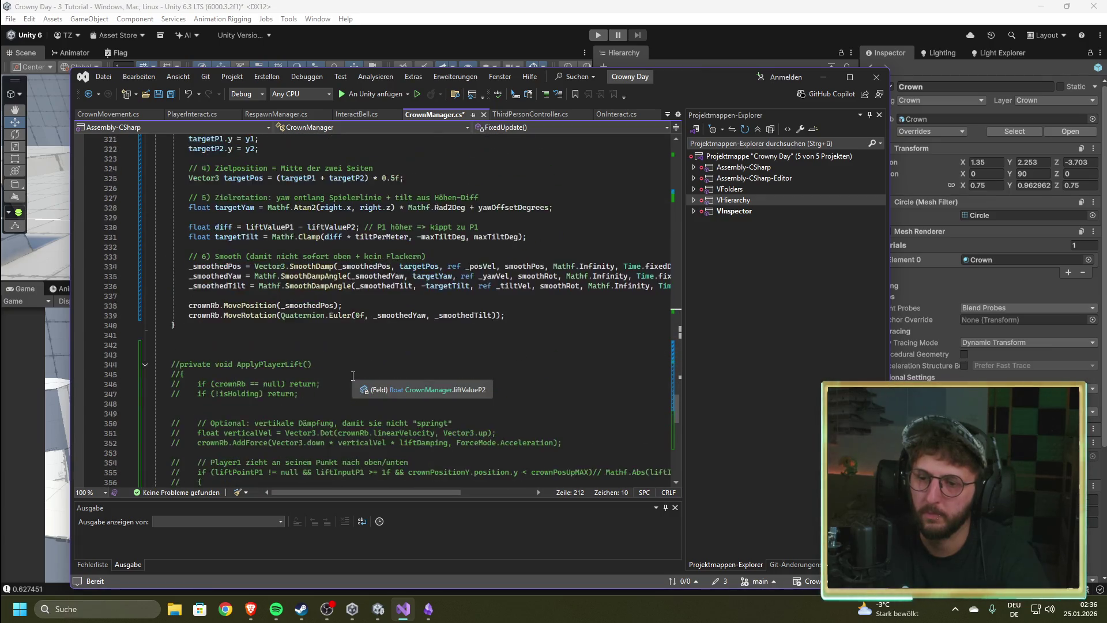
scroll(206, 385, up, 5)
mouse_move(206, 385)
mouse_down()
mouse_move(156, 325)
mouse_move(162, 457)
mouse_move(161, 305)
mouse_up()
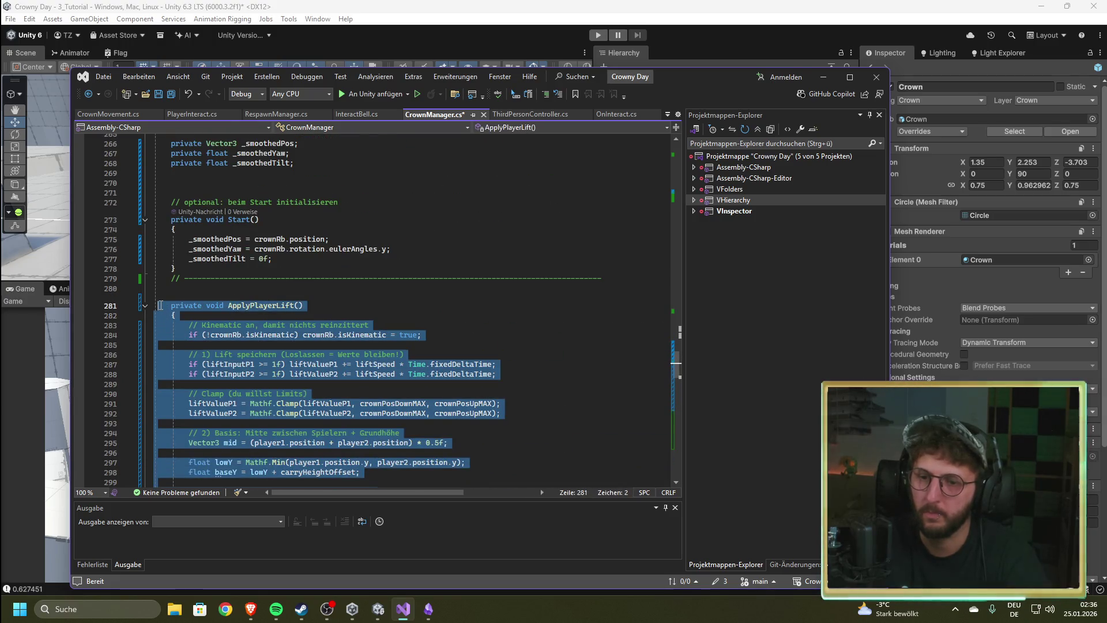
key(ctrl+k)
key(ctrl+c)
Step: Reactivate the old force-based ApplyPlayerLift lines and save CrownManager.cs
scroll(226, 320, down, 20)
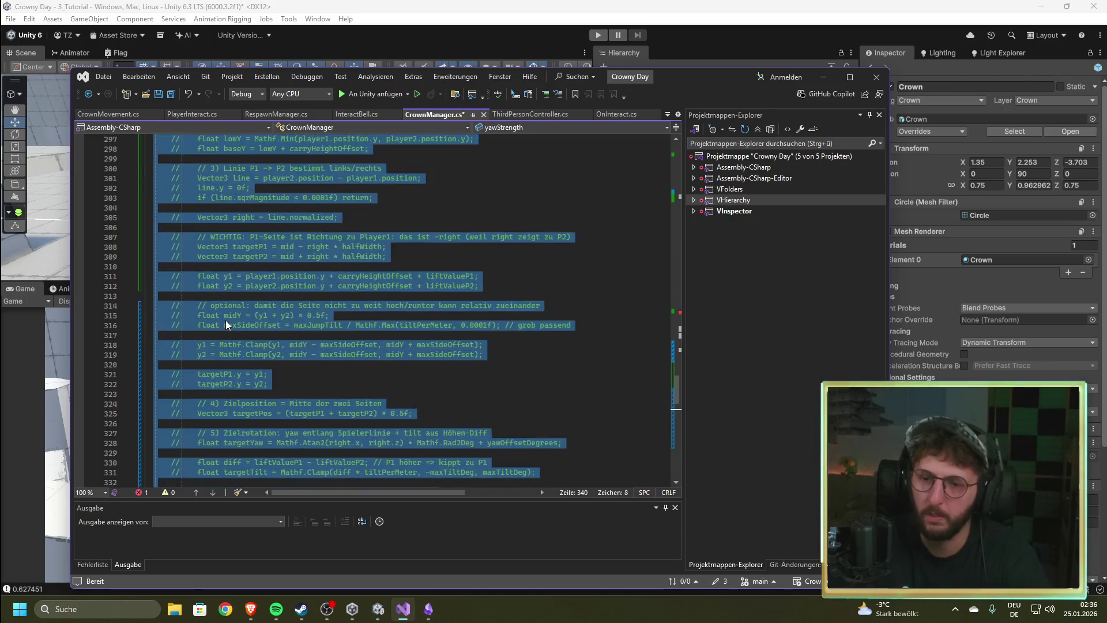
mouse_move(156, 295)
mouse_down()
mouse_move(353, 369)
mouse_move(421, 372)
mouse_up()
key(ctrl+k)
key(ctrl+c)
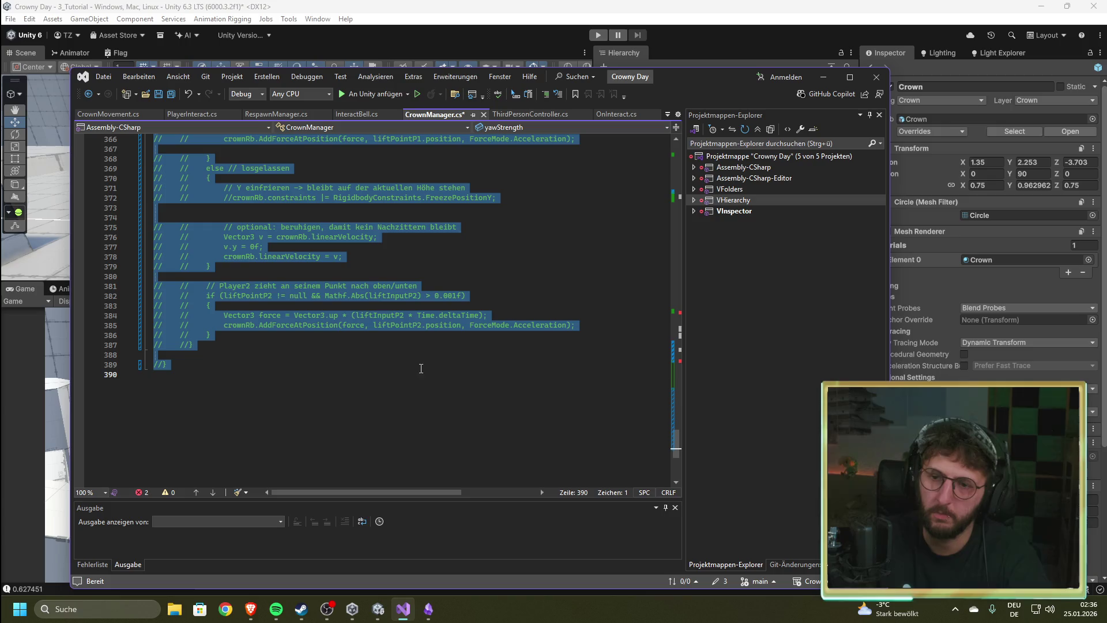
key(ctrl+z)
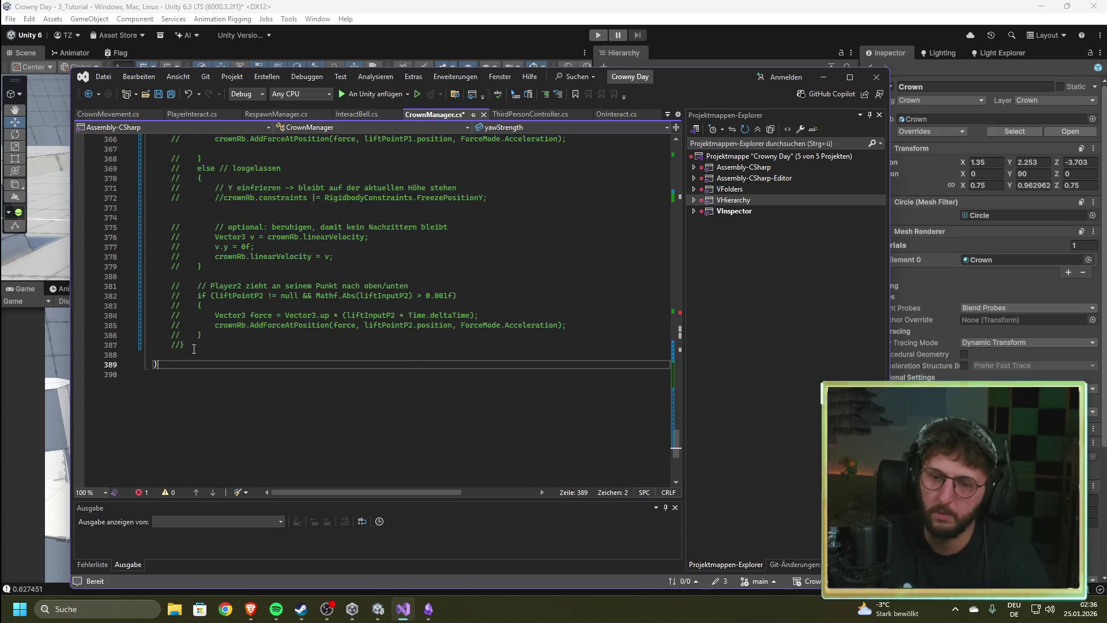
mouse_move(199, 346)
mouse_down()
mouse_move(171, 264)
mouse_move(171, 173)
mouse_move(167, 278)
mouse_up()
click(346, 276)
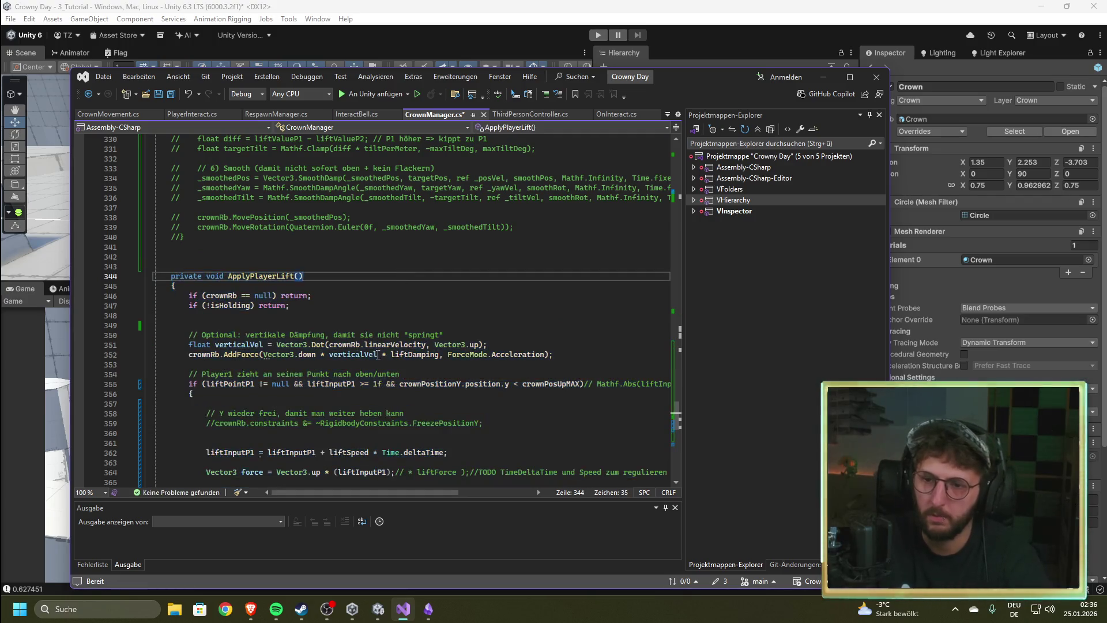
scroll(386, 360, down, 10)
key(ctrl+s)
scroll(386, 360, up, 20)
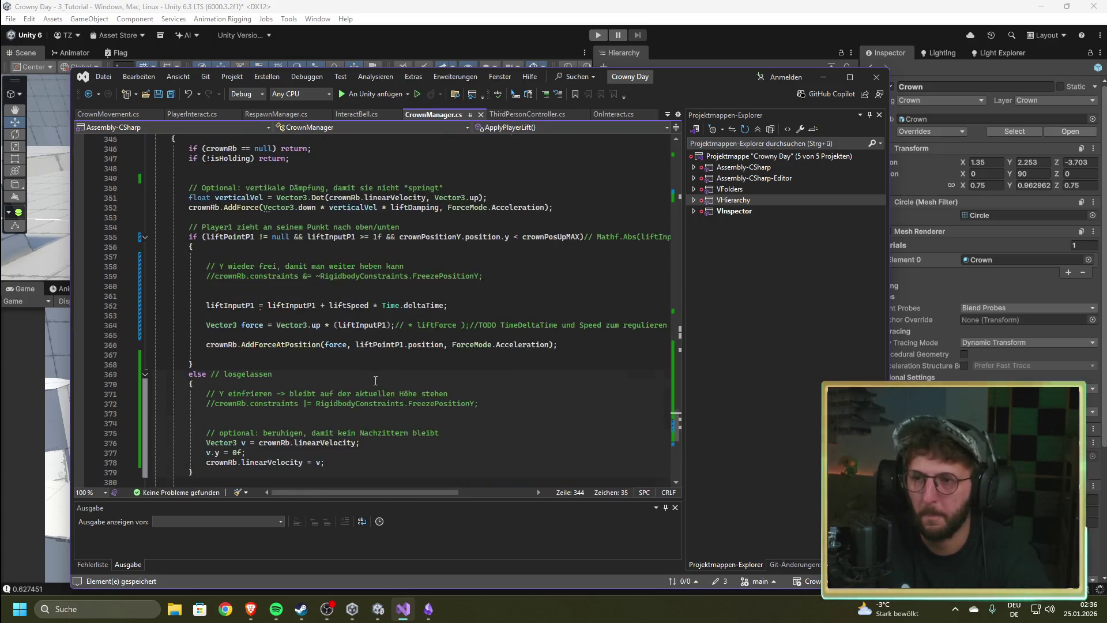
scroll(340, 387, up, 10)
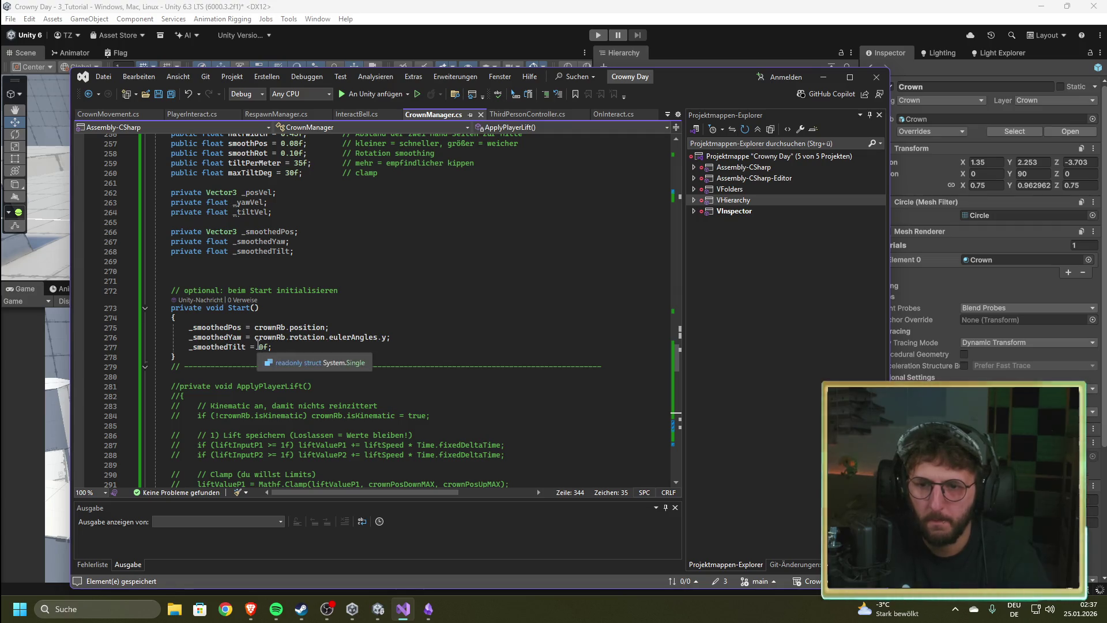
Step: Comment out the Fake Lift settings and Start code
scroll(204, 276, up, 4)
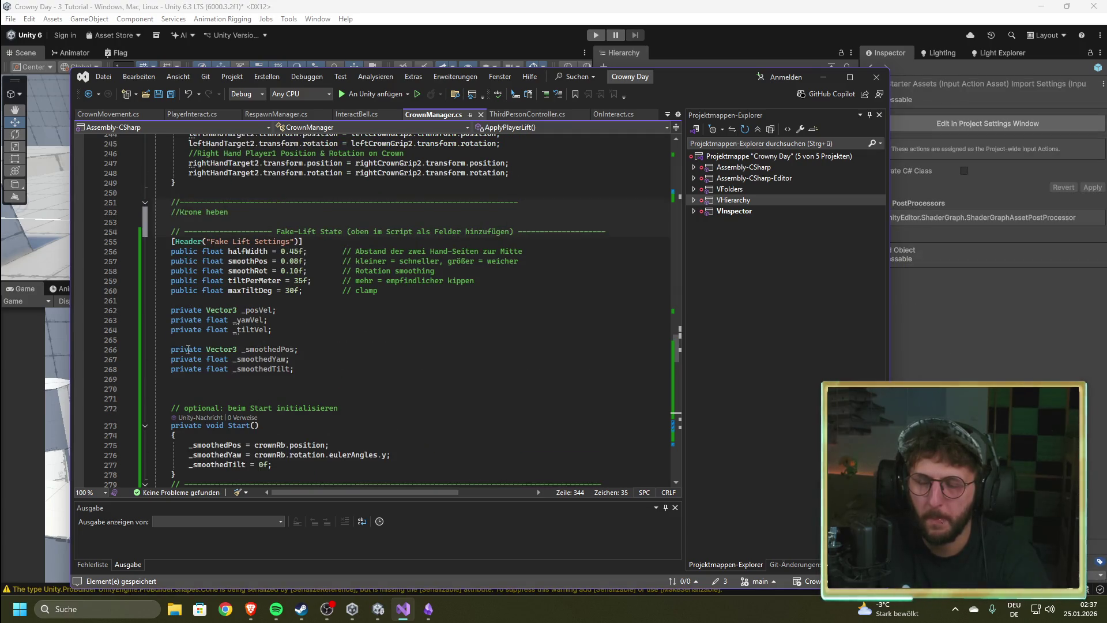
scroll(188, 350, down, 4)
drag(176, 357, 168, 242)
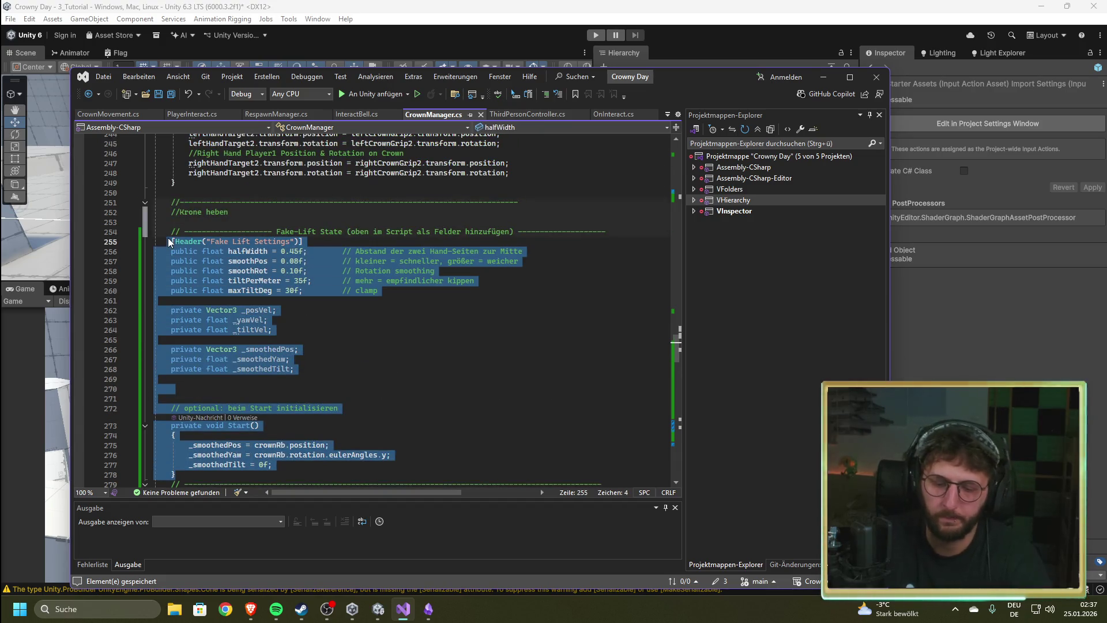
key(ctrl+k)
key(ctrl+c)
Step: Delete the old lift method's code block
scroll(259, 325, down, 5)
scroll(260, 325, down, 20)
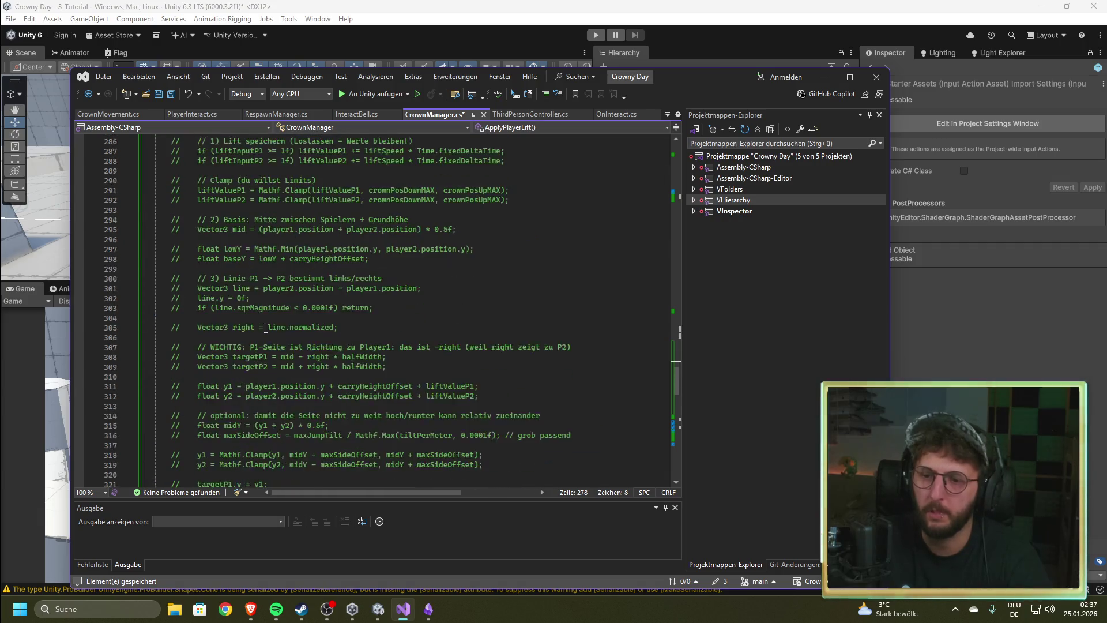
mouse_move(188, 408)
mouse_down()
mouse_move(173, 346)
mouse_move(170, 439)
mouse_move(172, 186)
mouse_move(173, 277)
mouse_move(342, 339)
mouse_move(194, 369)
mouse_up()
click(172, 187)
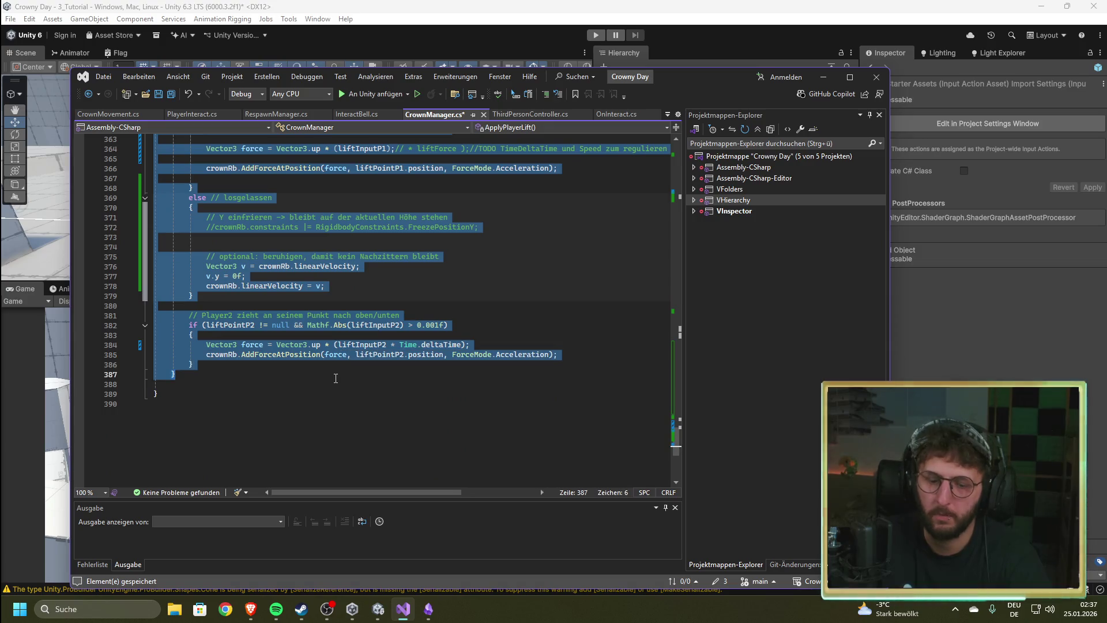
key(Delete)
Step: Paste the ApplyPlayerLift() method on new lines below the //Krone heben comment
scroll(294, 333, up, 20)
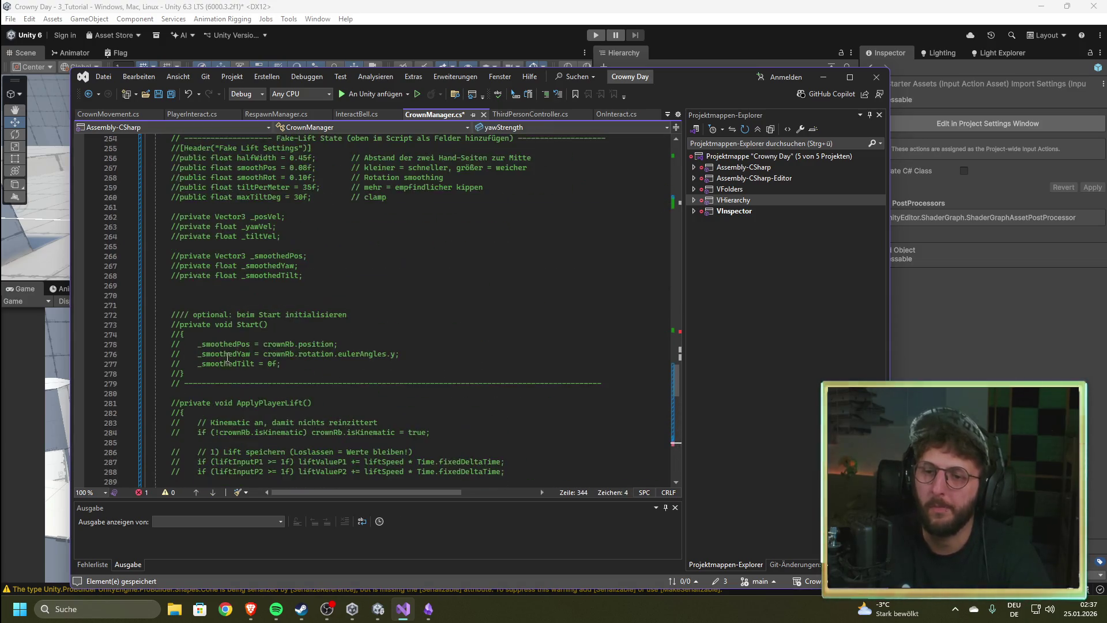
scroll(221, 382, down, 2)
click(255, 295)
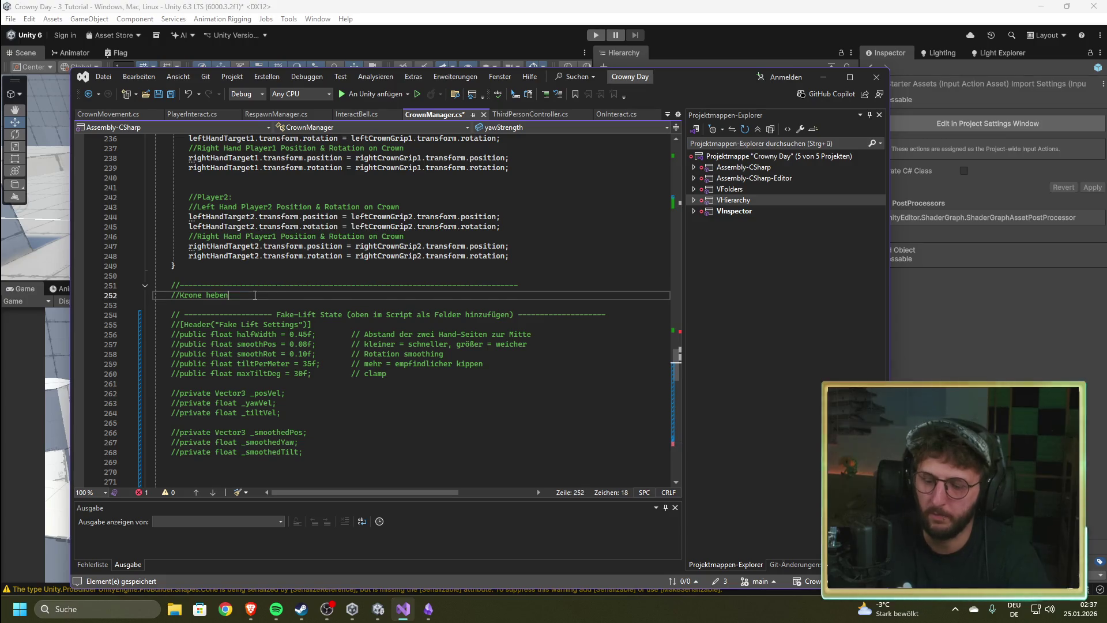
key(Return)
key(Return)
key(Return)
key(ctrl+v)
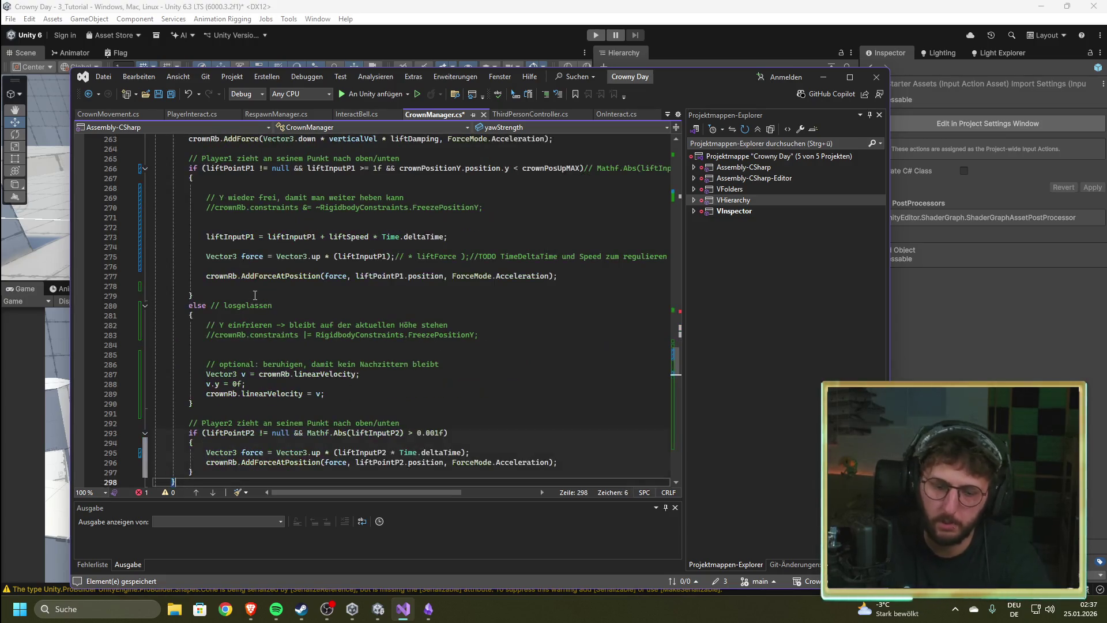
scroll(350, 345, up, 5)
scroll(351, 344, up, 20)
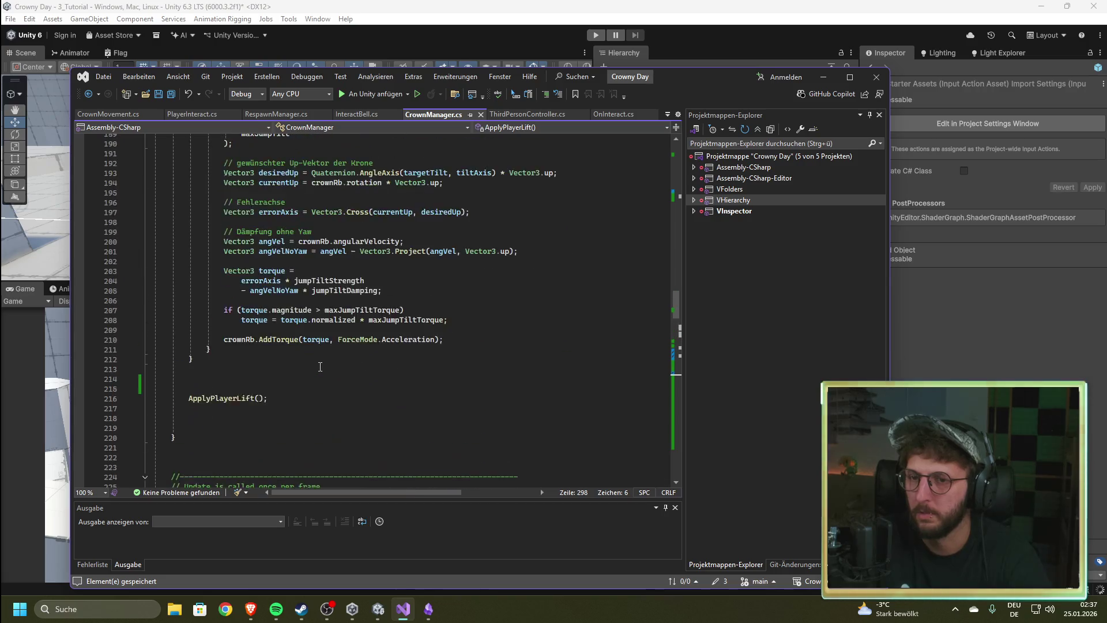
scroll(298, 374, up, 20)
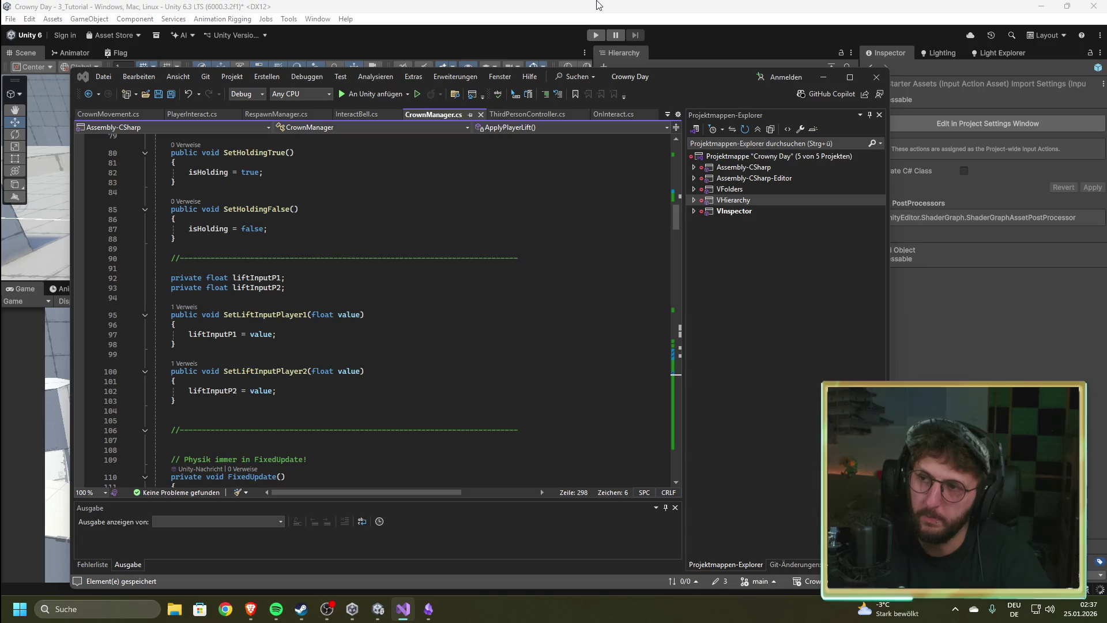
Step: Playtest the crown carry while viewing CrownManager's settings, then stop and reselect CrownManager
click(594, 37)
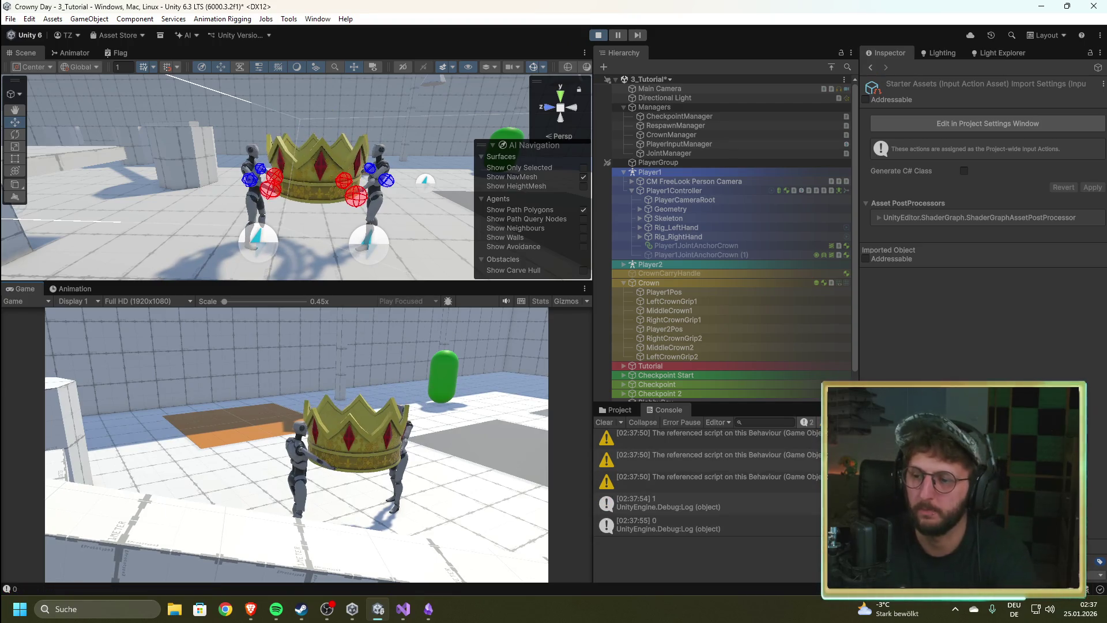
click(692, 135)
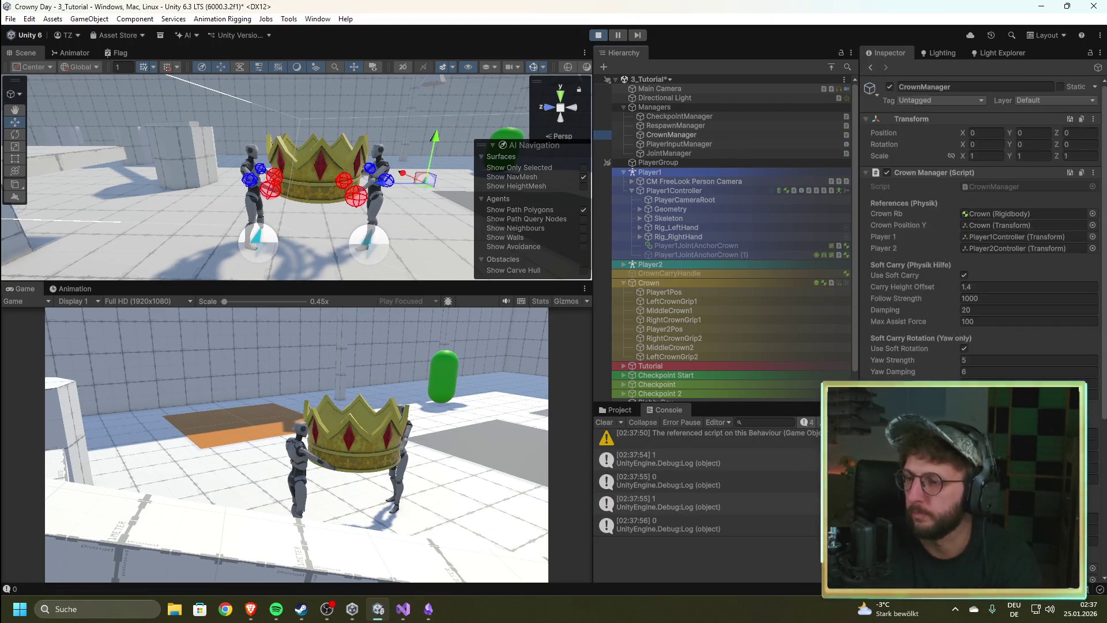
scroll(981, 230, down, 10)
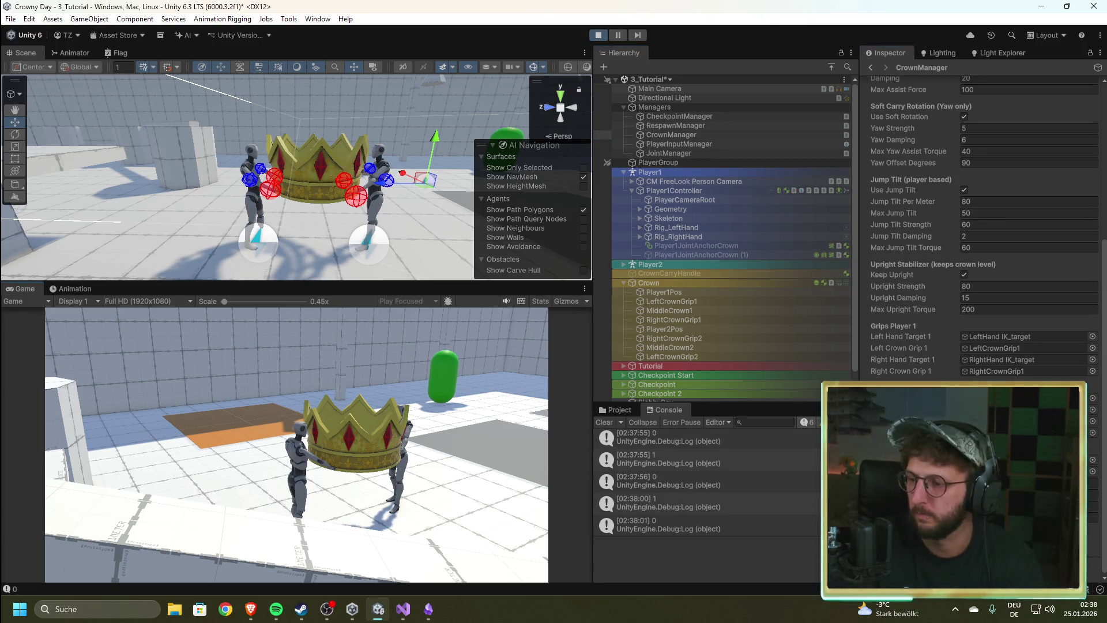
click(1090, 506)
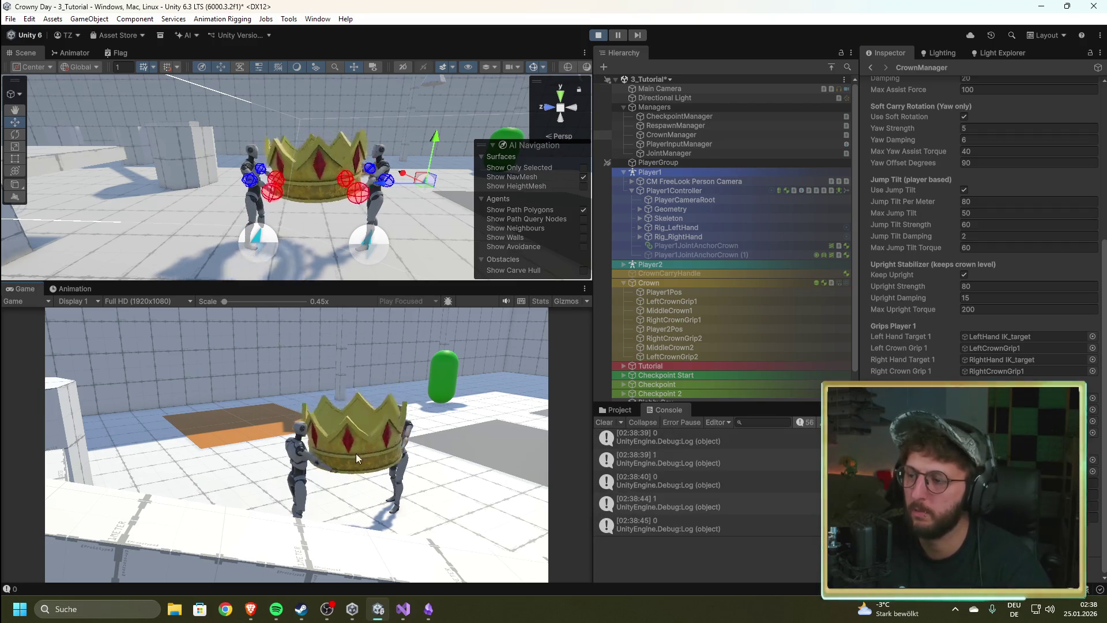
click(598, 35)
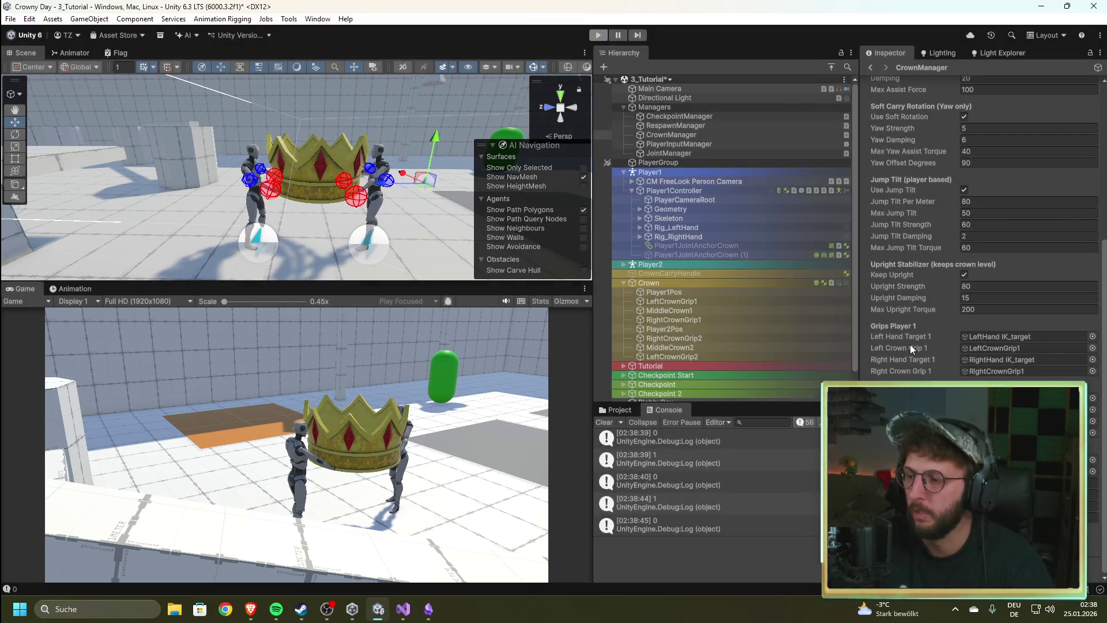
click(671, 135)
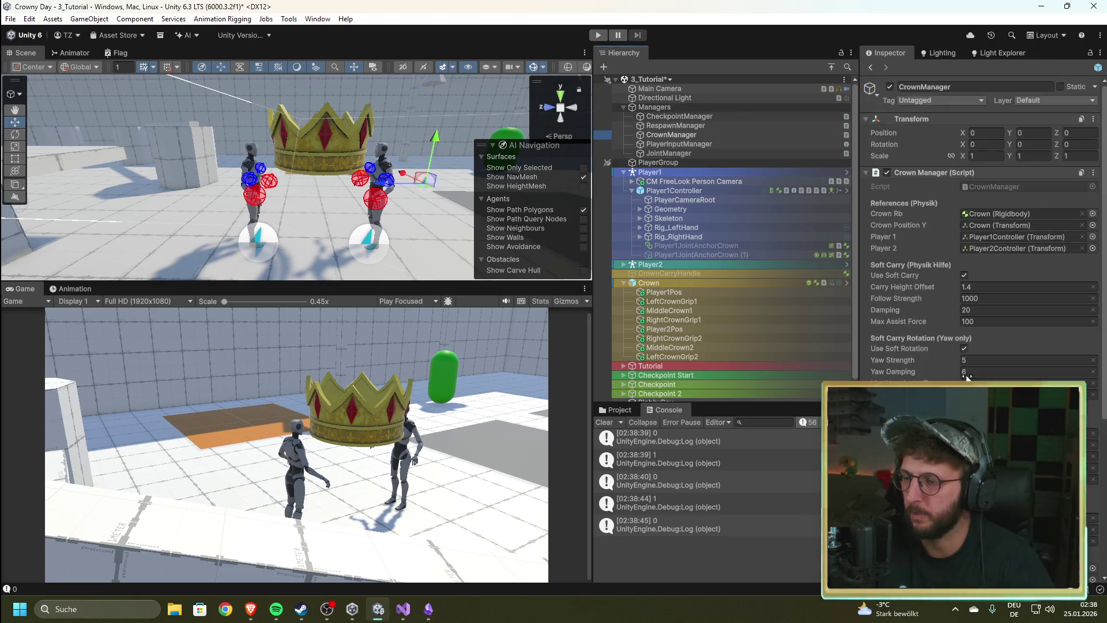
click(1089, 494)
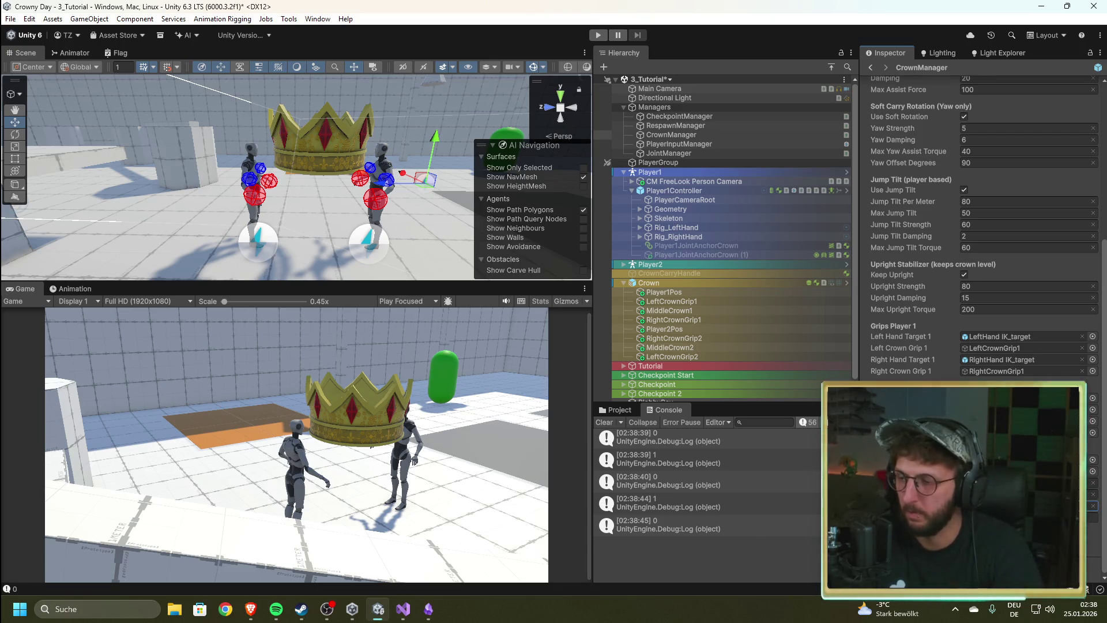
scroll(909, 264, up, 8)
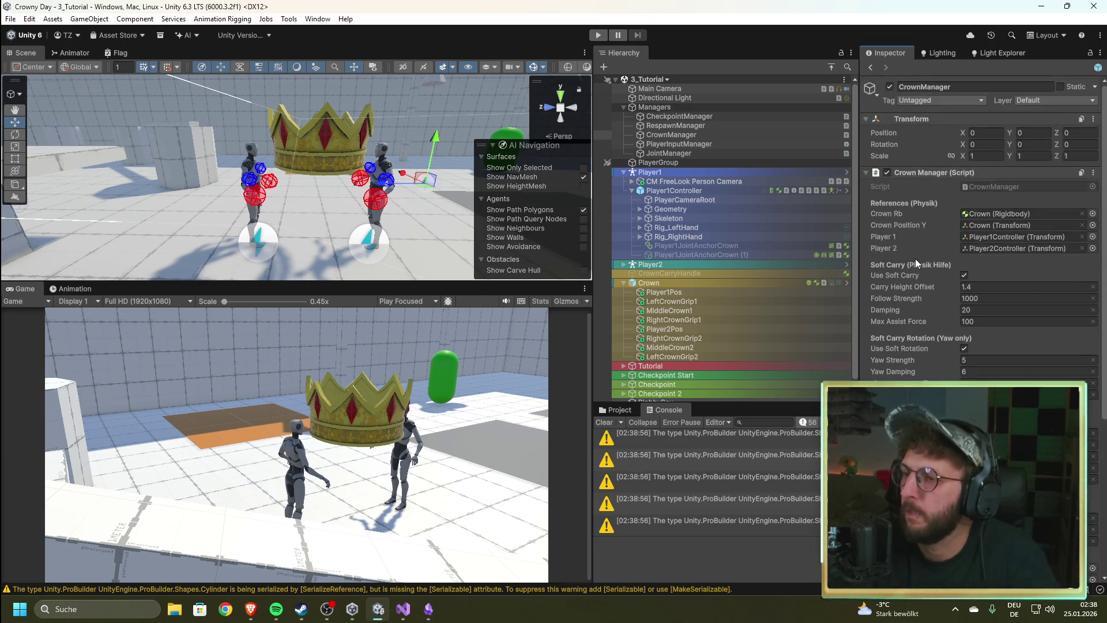
Step: In the Project's Crown folder, create a MonoBehaviour script named CrownCarryFakePhysics
scroll(672, 342, down, 1)
click(616, 409)
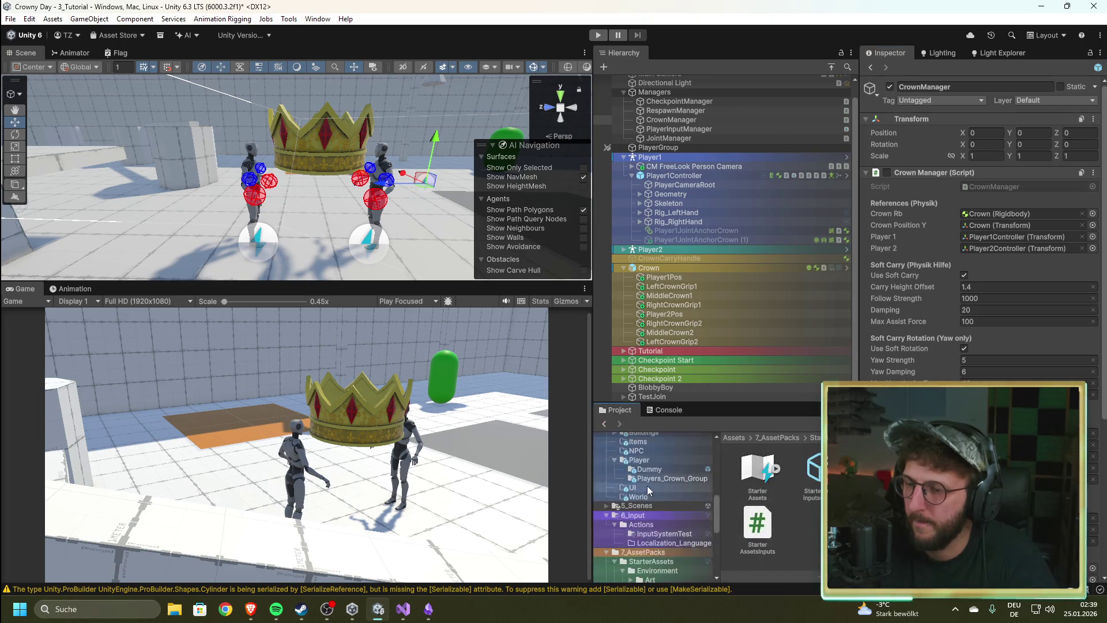
scroll(651, 508, down, 5)
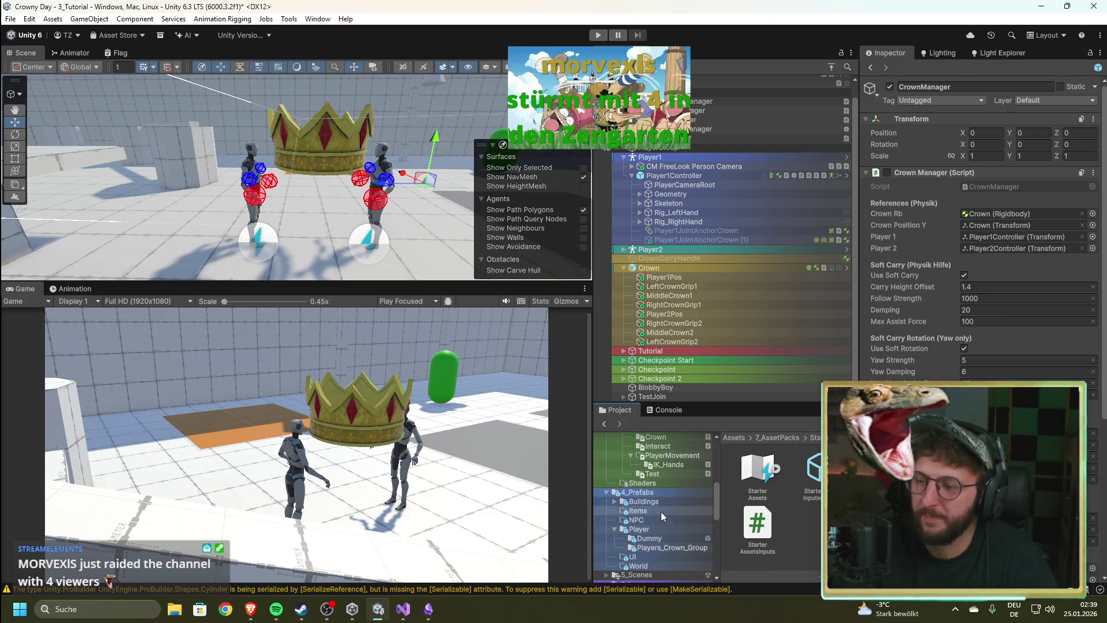
scroll(663, 519, up, 3)
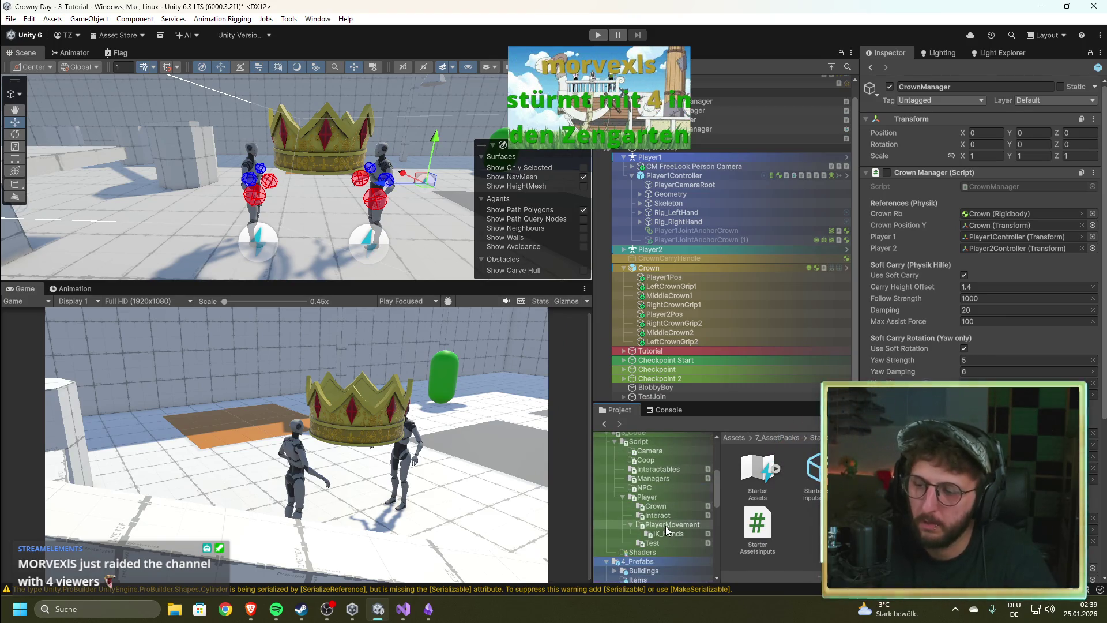
click(668, 507)
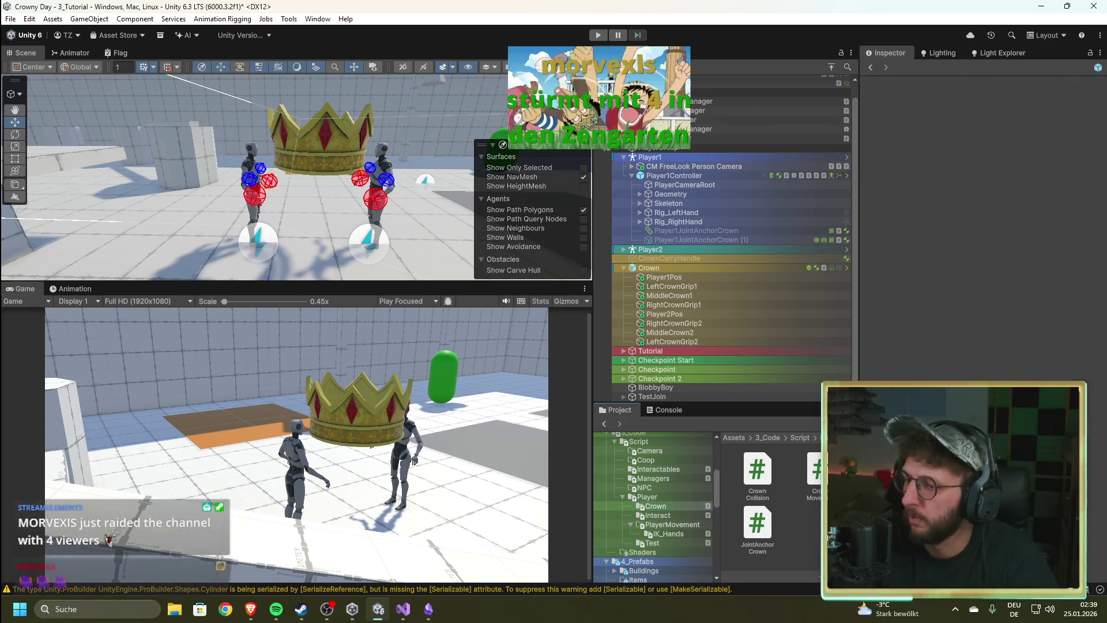
right_click(828, 542)
mouse_move(896, 209)
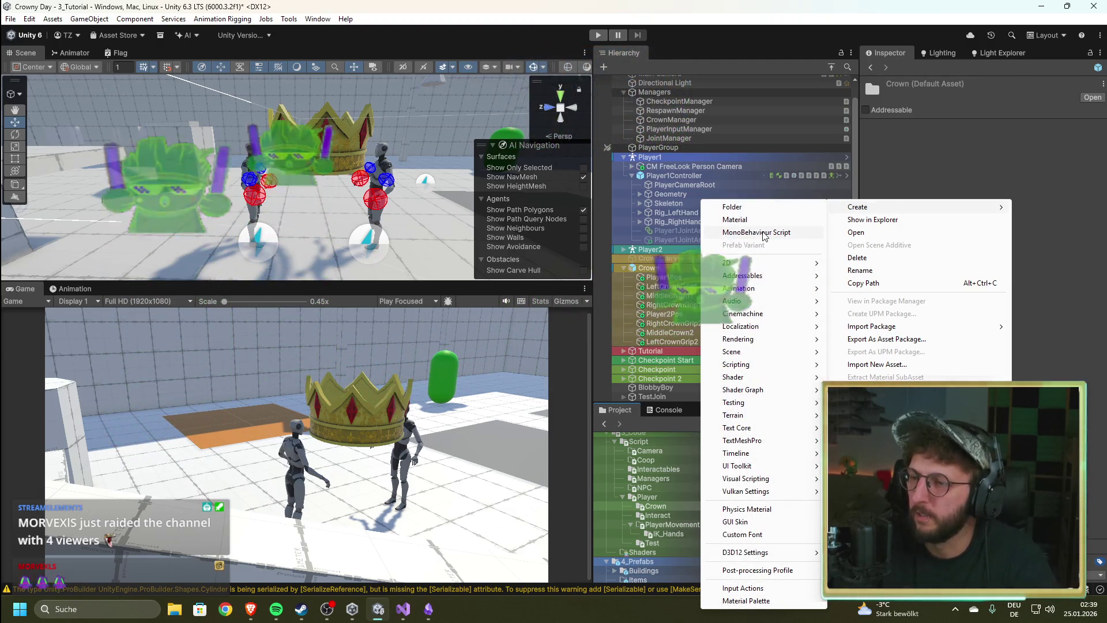
click(757, 232)
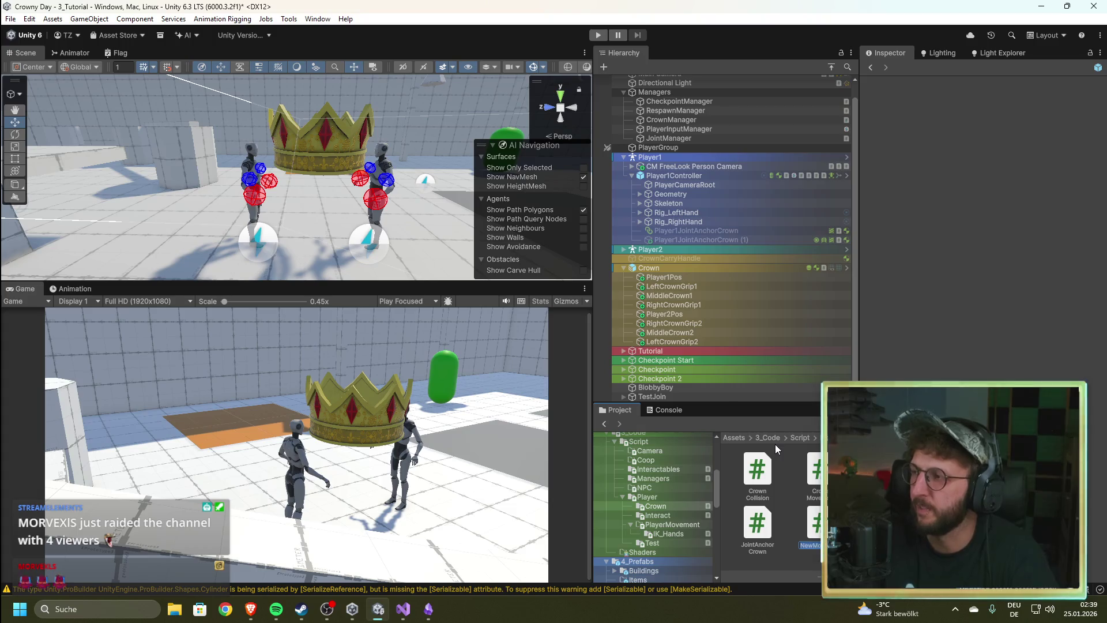
text(Crow)
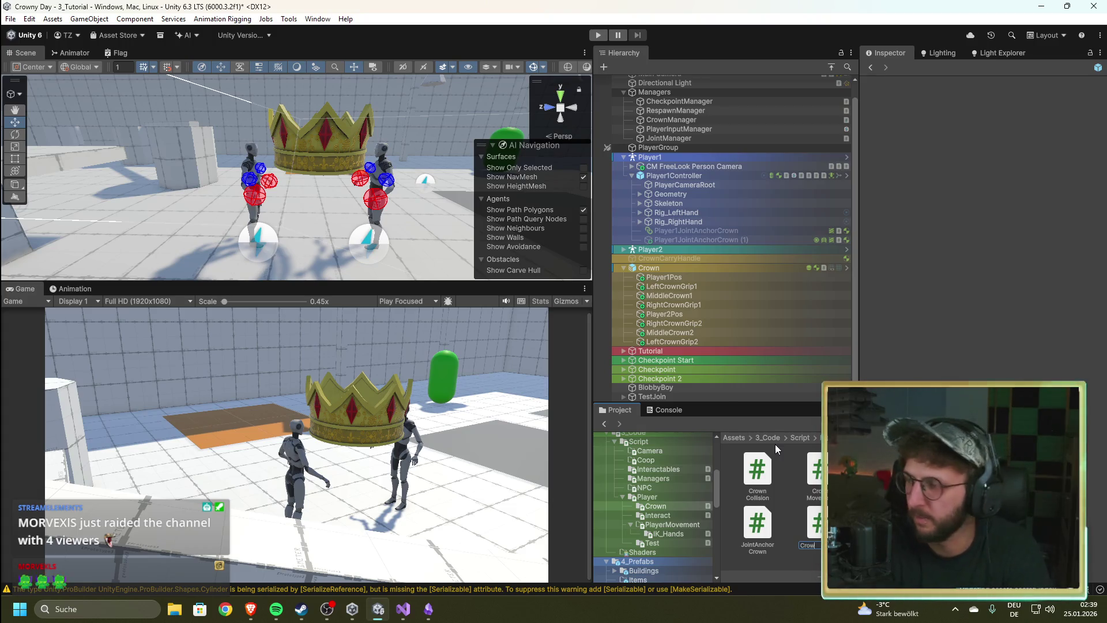
text(nC)
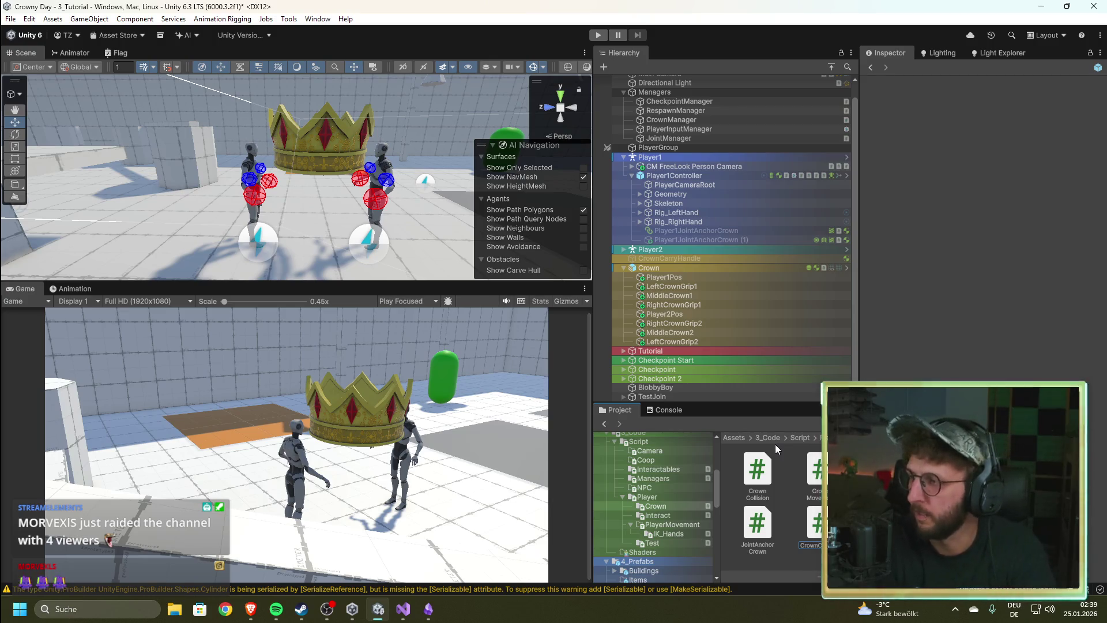
text(ar)
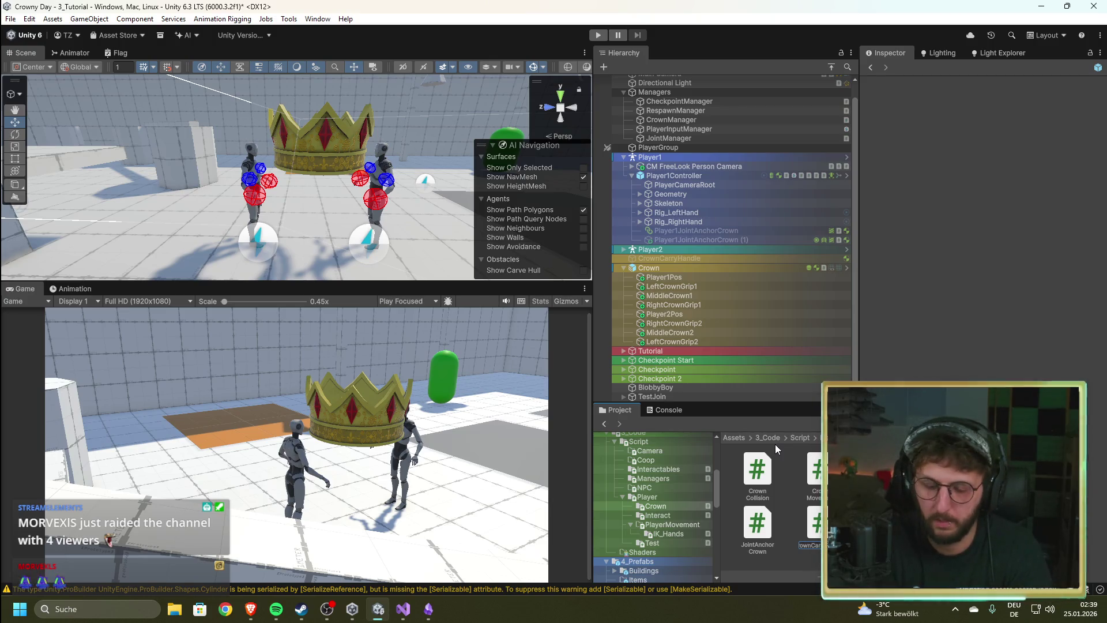
text(ryFakeP)
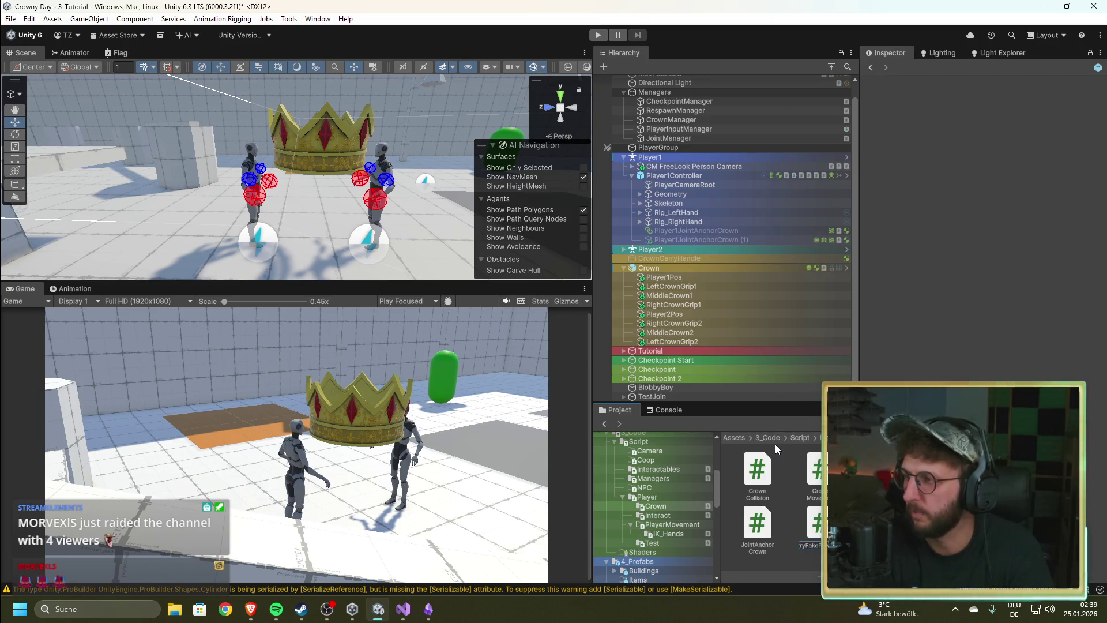
text(hysics)
key(Return)
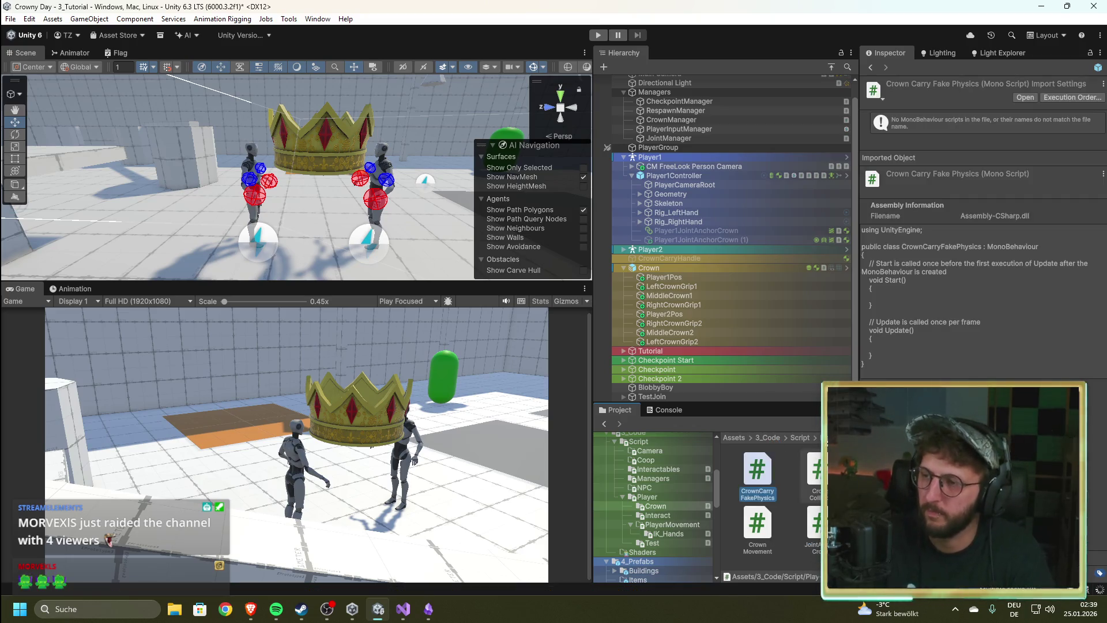
Step: Replace the CrownCarryFakePhysics.cs template body with the full fake-physics carry script and save it
double_click(755, 480)
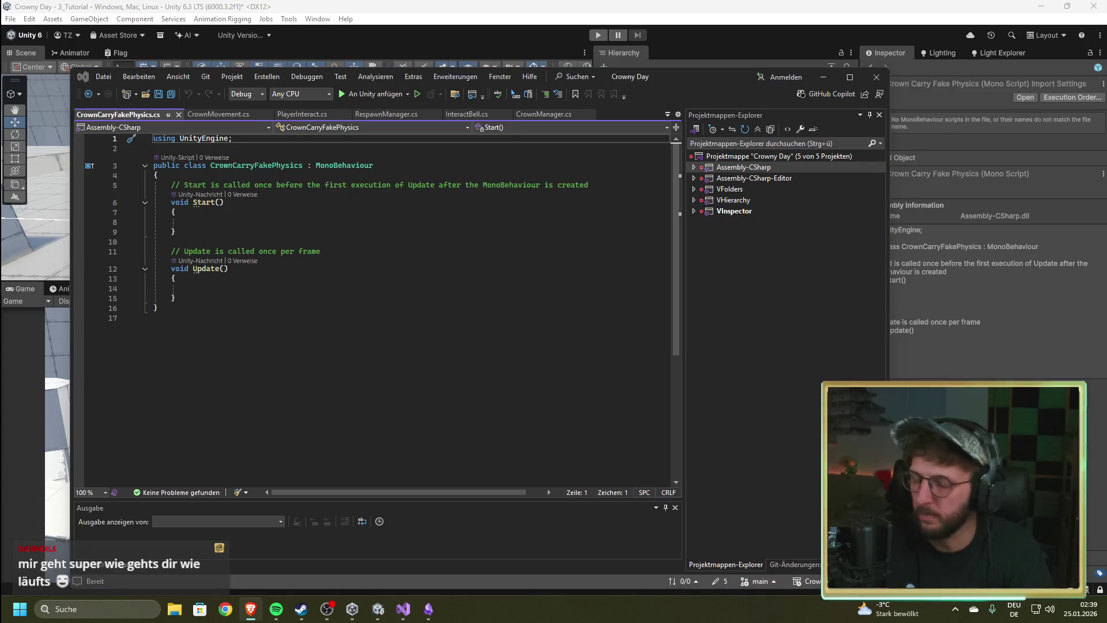
drag(155, 177, 280, 325)
key(ctrl+v)
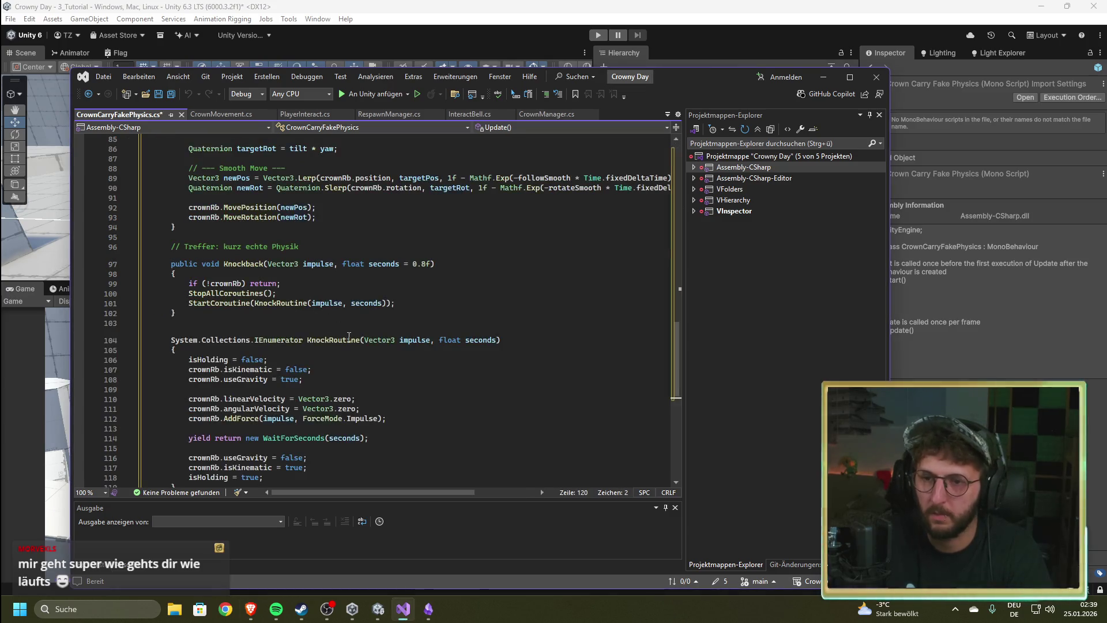
scroll(350, 344, up, 15)
scroll(350, 344, up, 14)
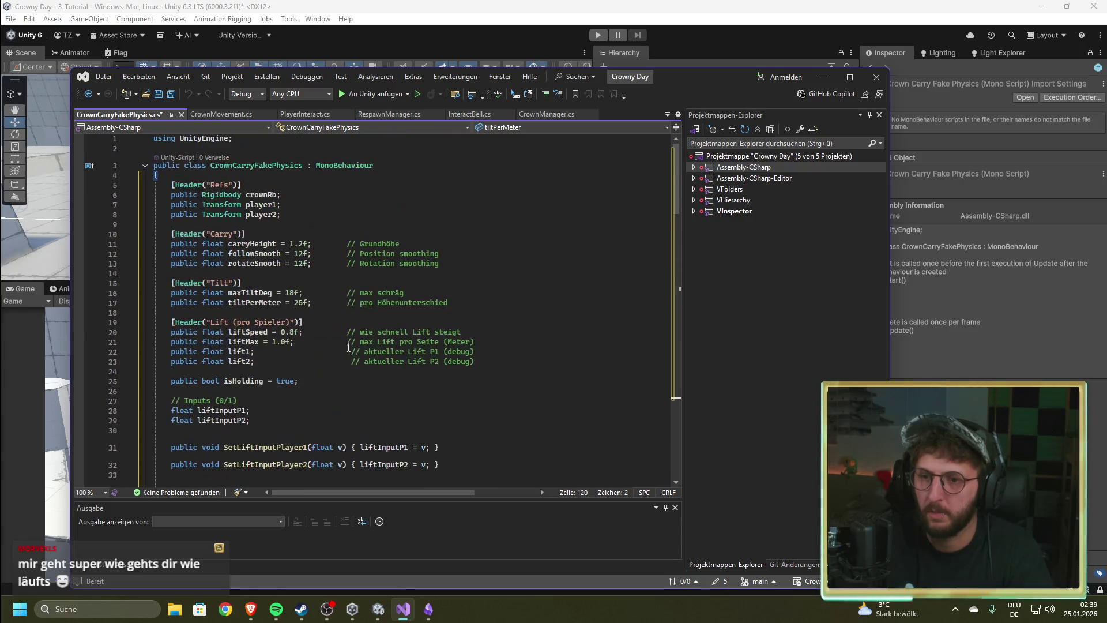
key(ctrl+s)
Step: Back in Unity, select the Crown and drag the CrownCarryFakePhysics script onto it
key(alt+Tab)
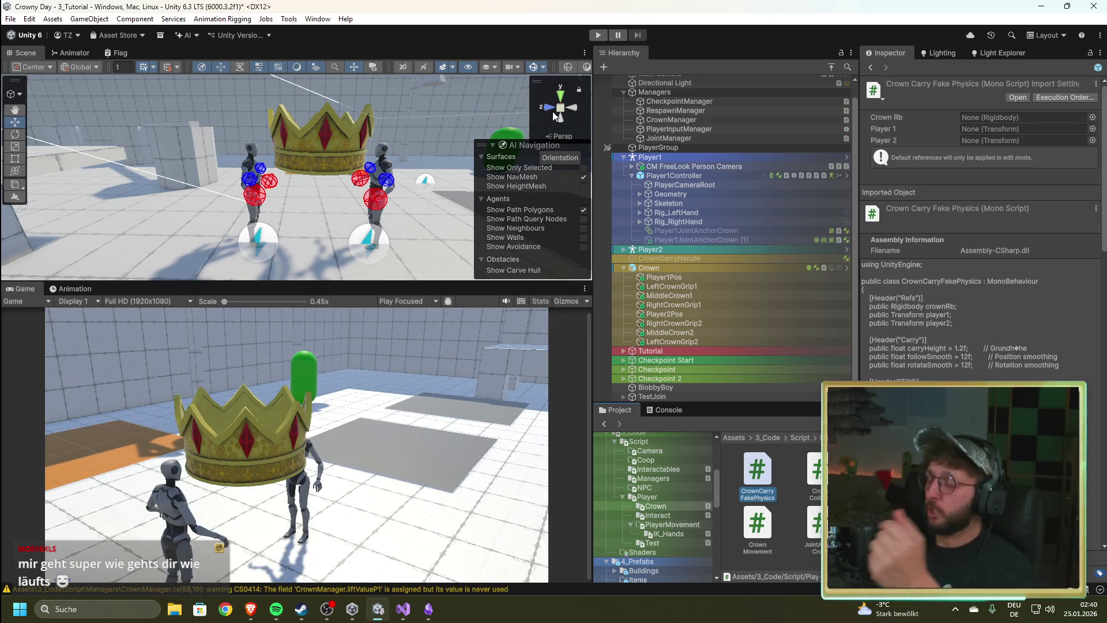
click(403, 608)
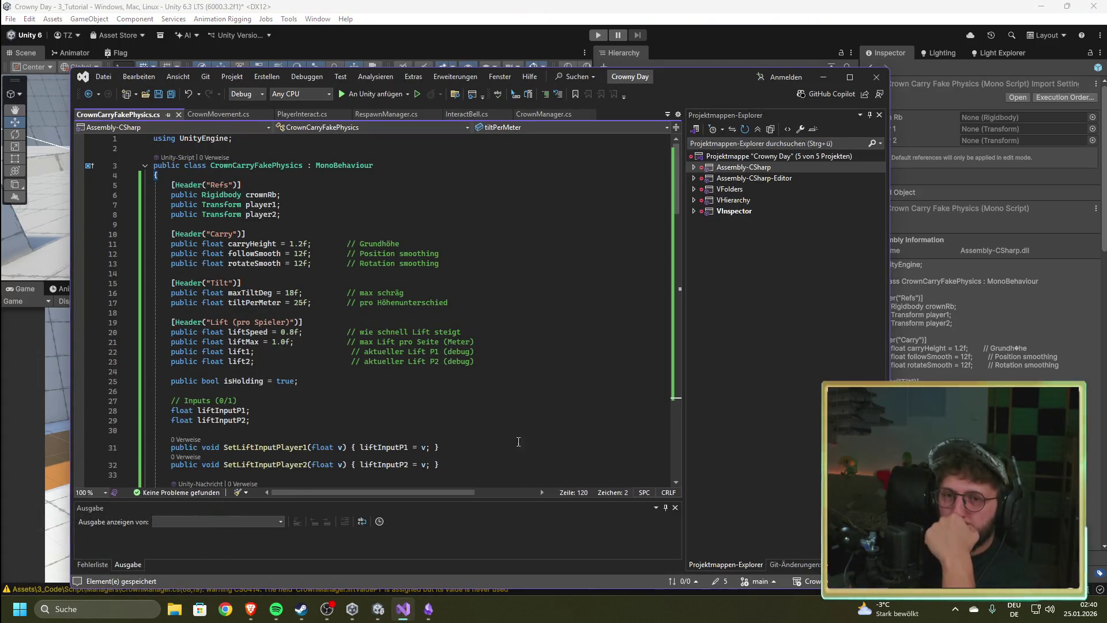
click(645, 6)
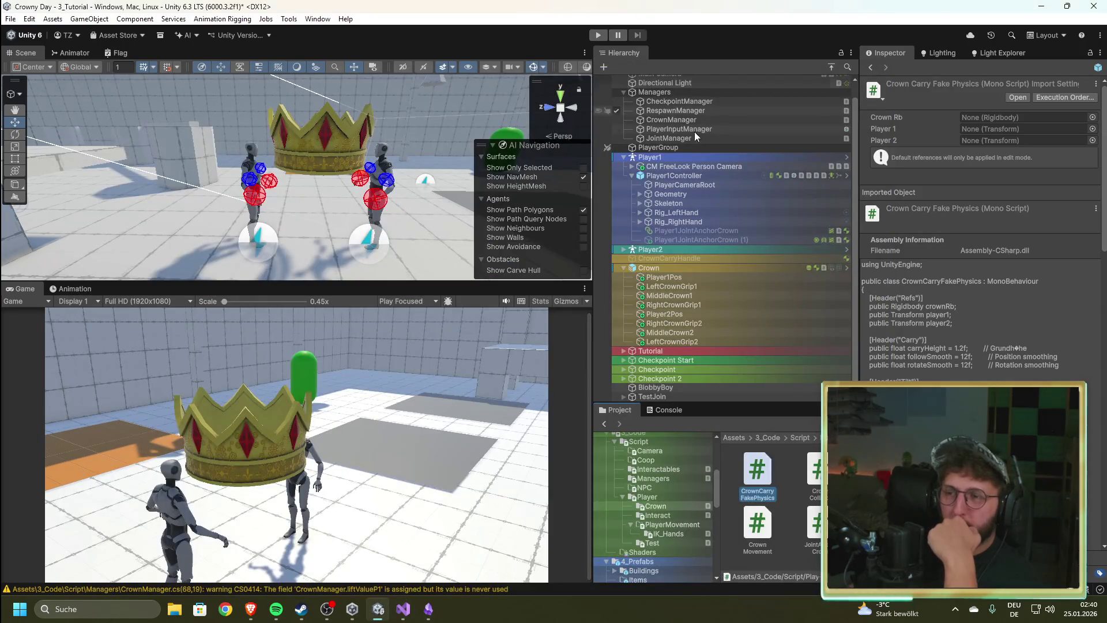
click(685, 268)
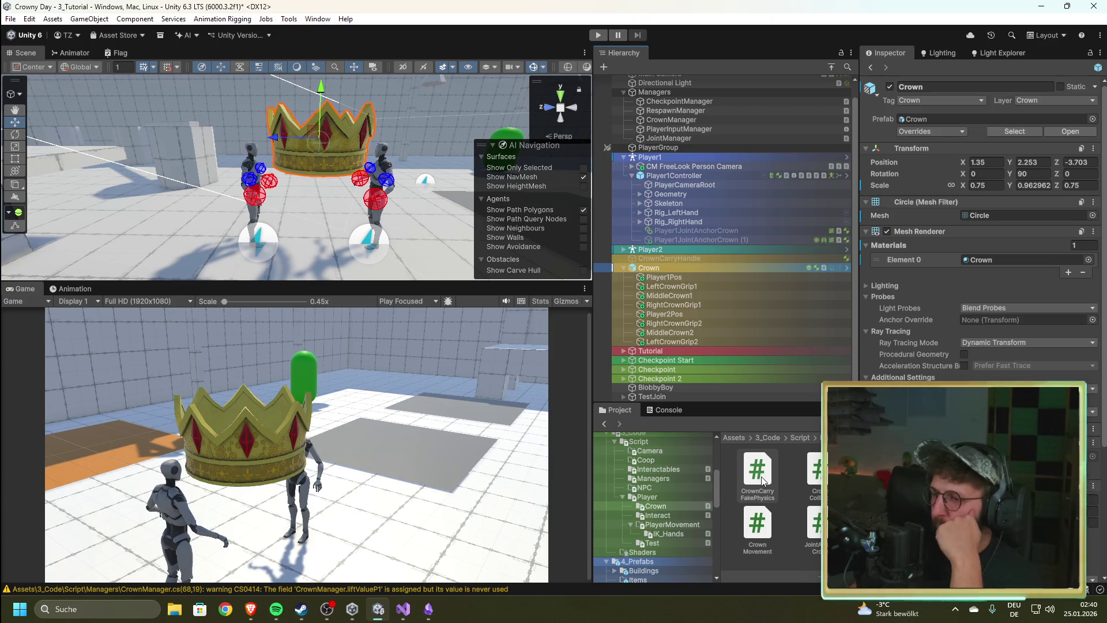
drag(762, 477, 981, 519)
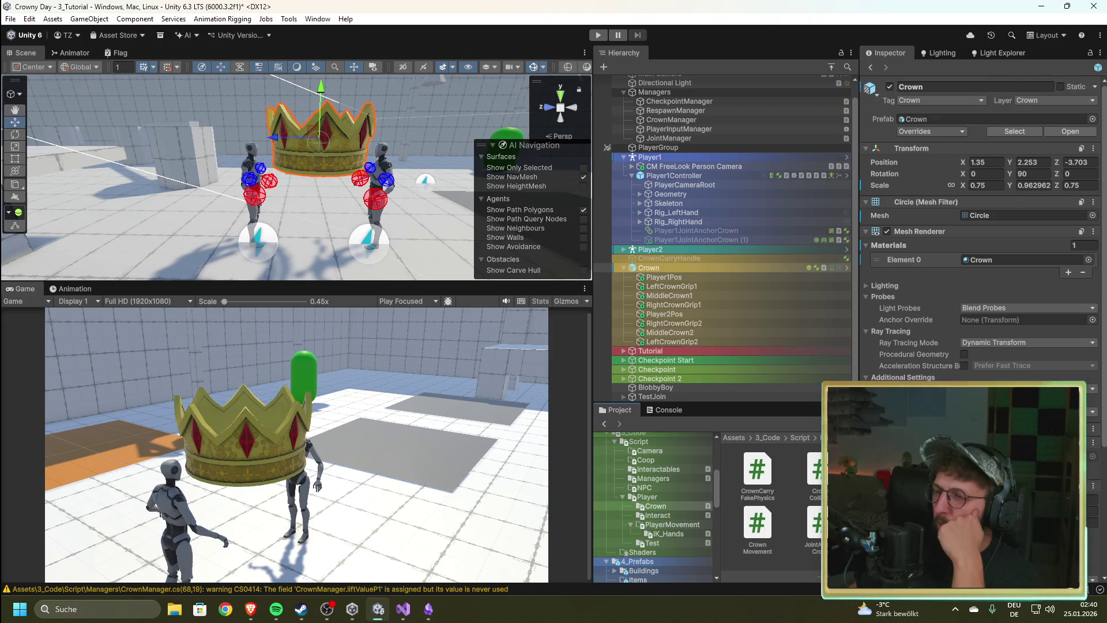
Step: Attach CrownCarryFakePhysics to CrownManager, check the CrownMovement.cs lift code, and start Play mode
click(672, 120)
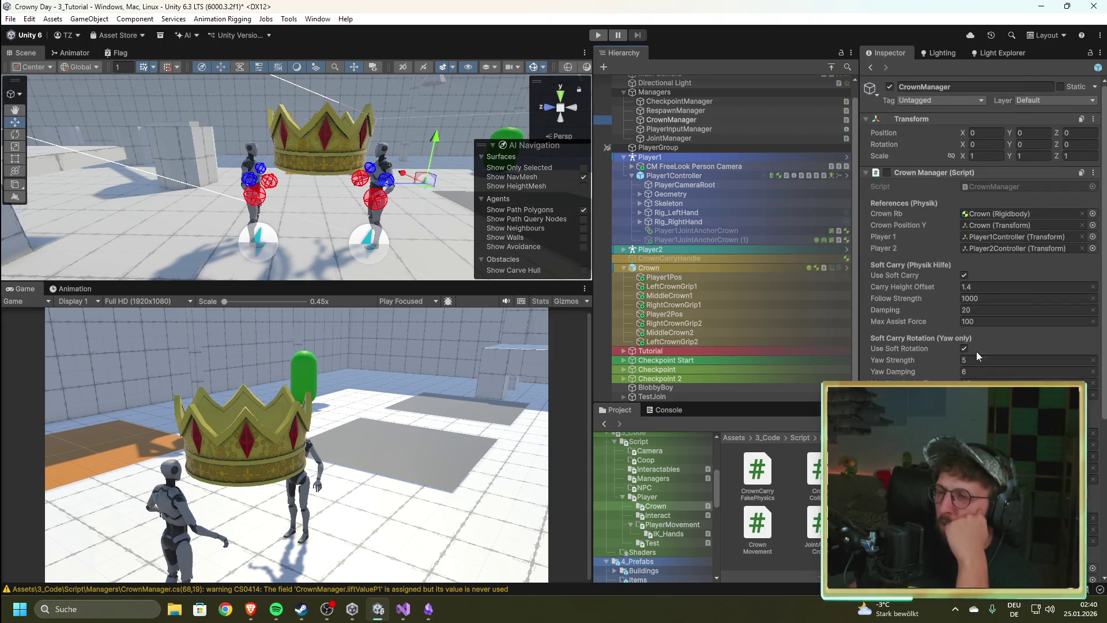
mouse_move(753, 481)
mouse_down()
mouse_move(848, 384)
mouse_move(906, 383)
mouse_move(925, 167)
mouse_up()
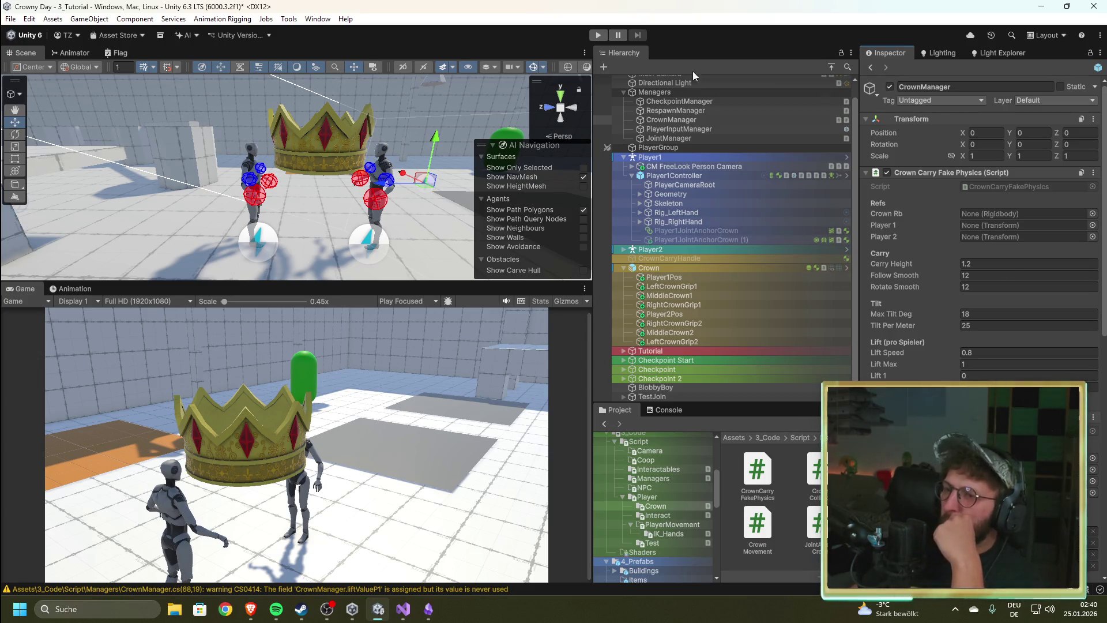
click(402, 610)
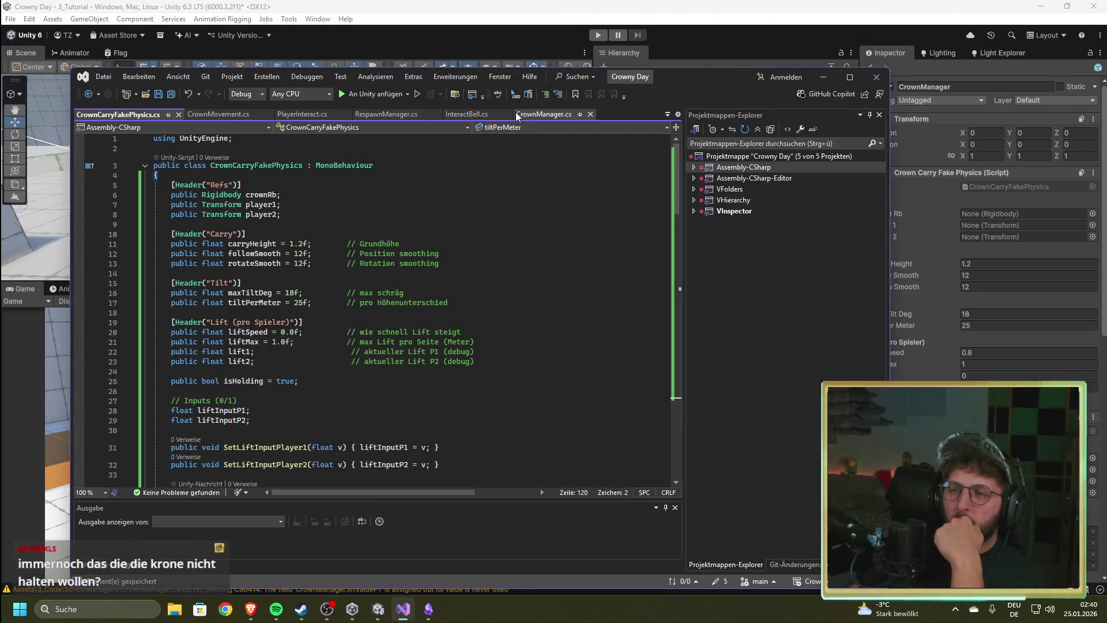
click(199, 115)
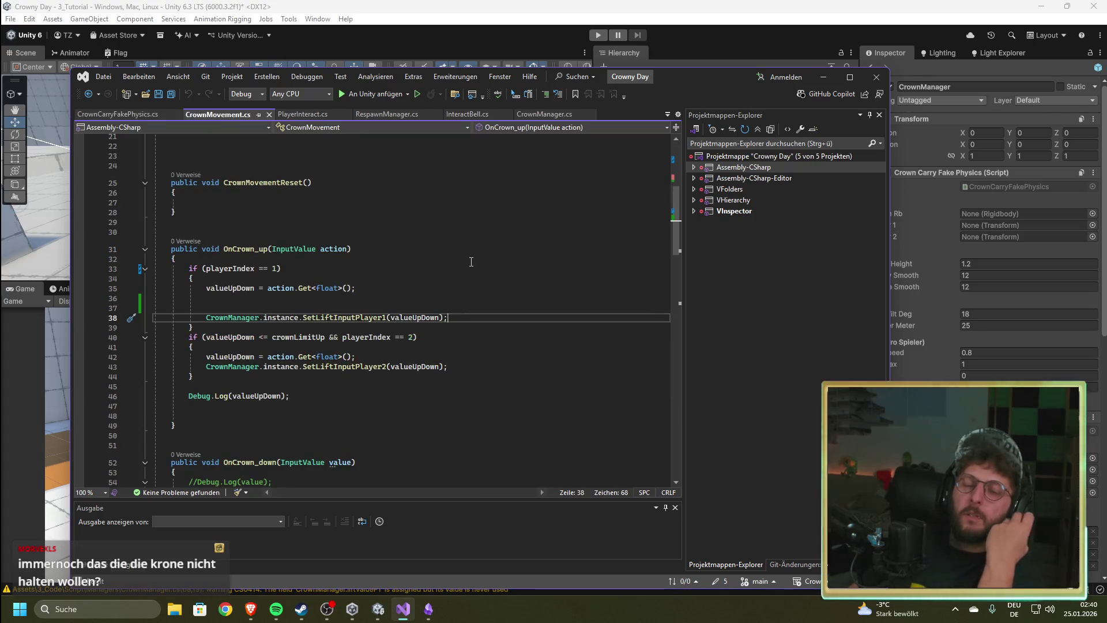
click(721, 6)
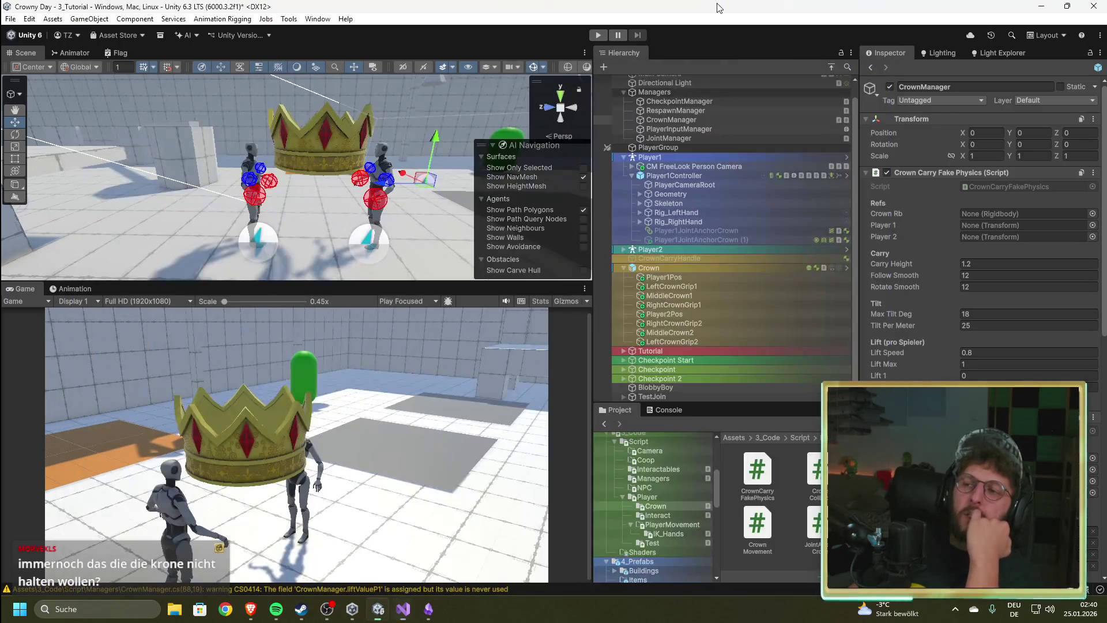
click(598, 35)
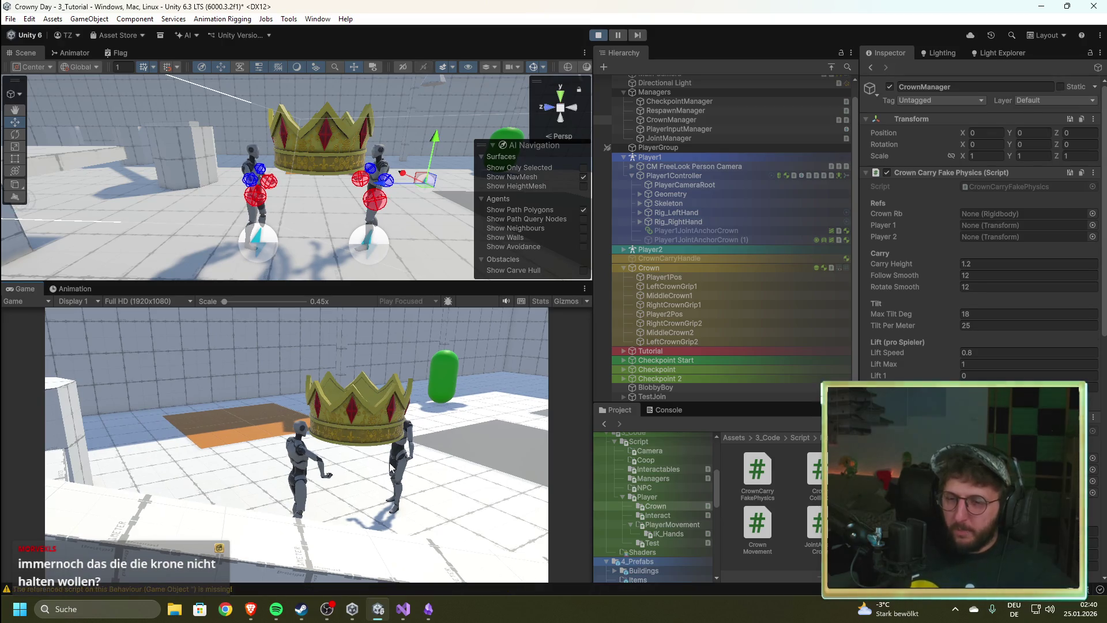
Step: Restart play mode with CrownManager selected, test the two-player crown carry, then stop it
click(599, 35)
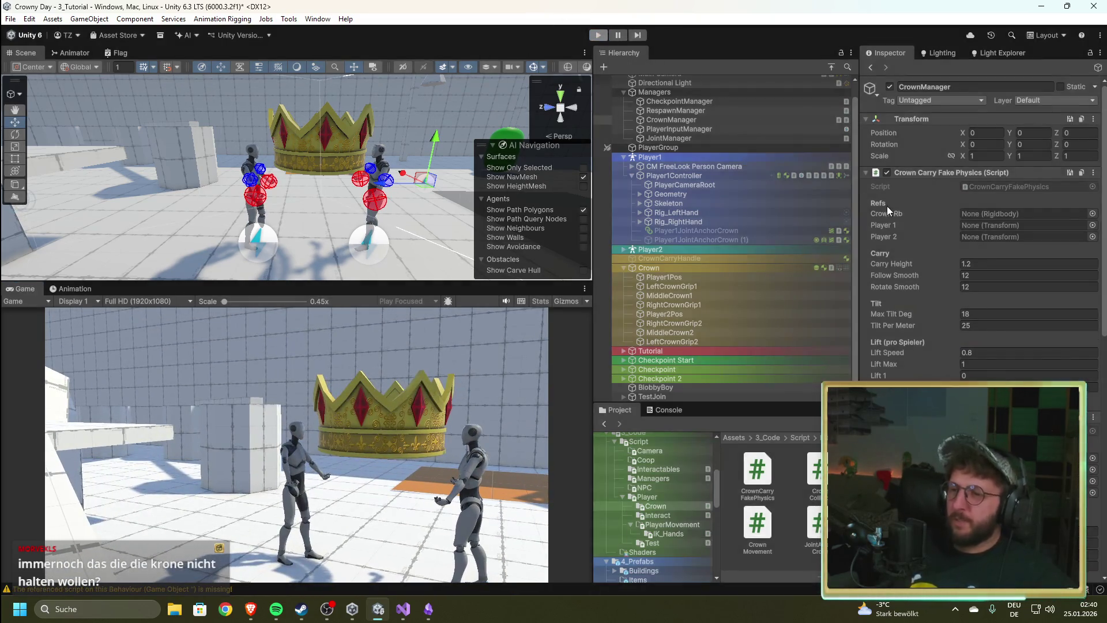
click(696, 124)
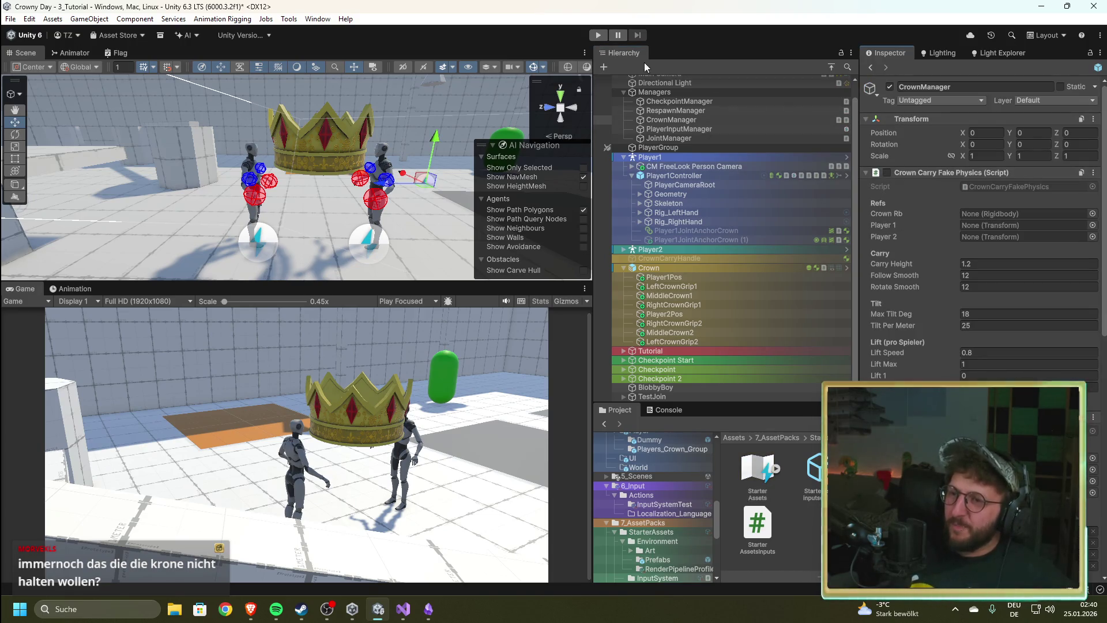
click(599, 35)
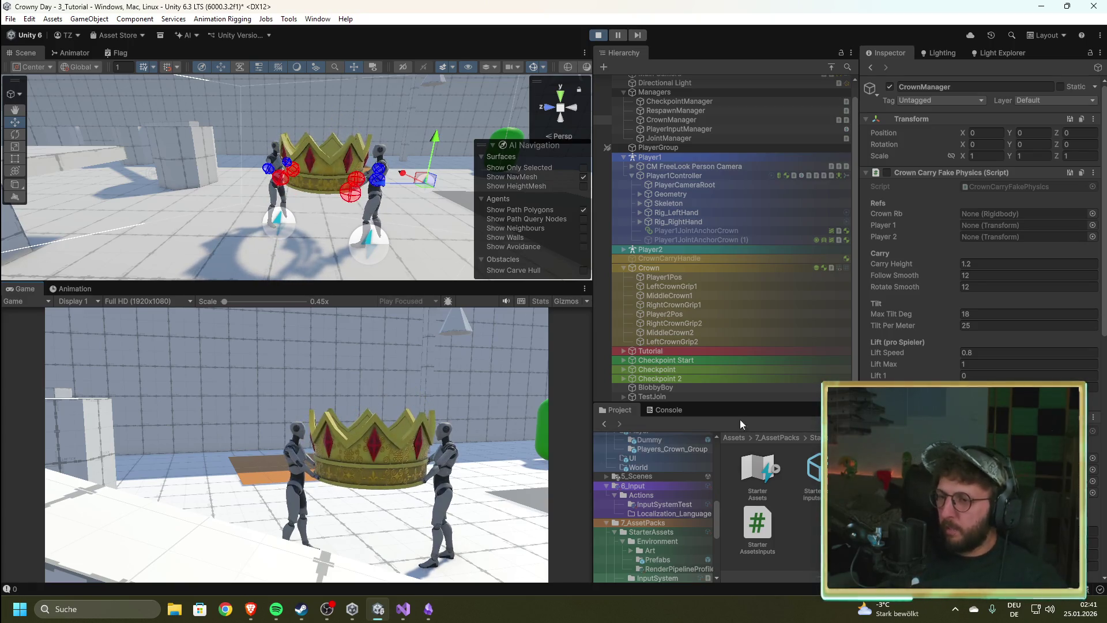
scroll(980, 230, down, 5)
scroll(981, 231, down, 3)
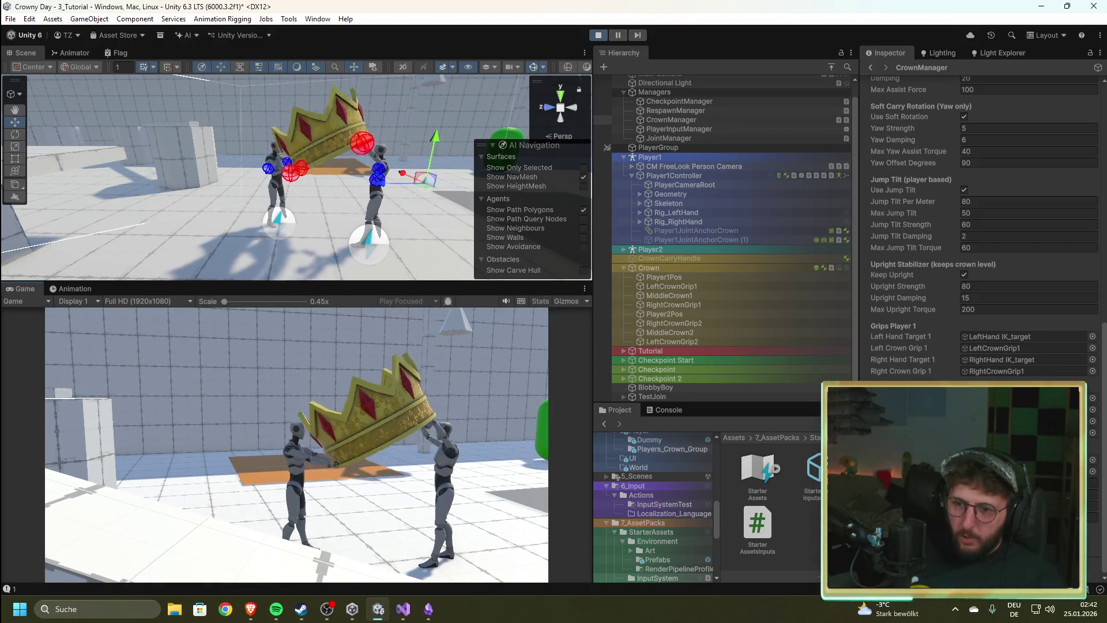
click(603, 34)
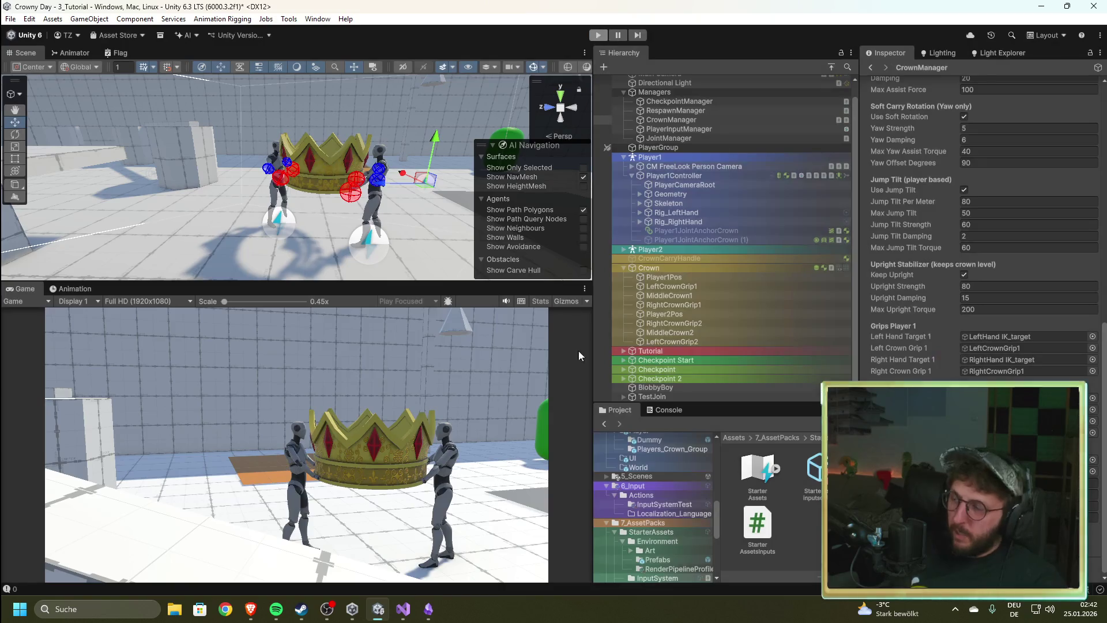
key(alt+Tab)
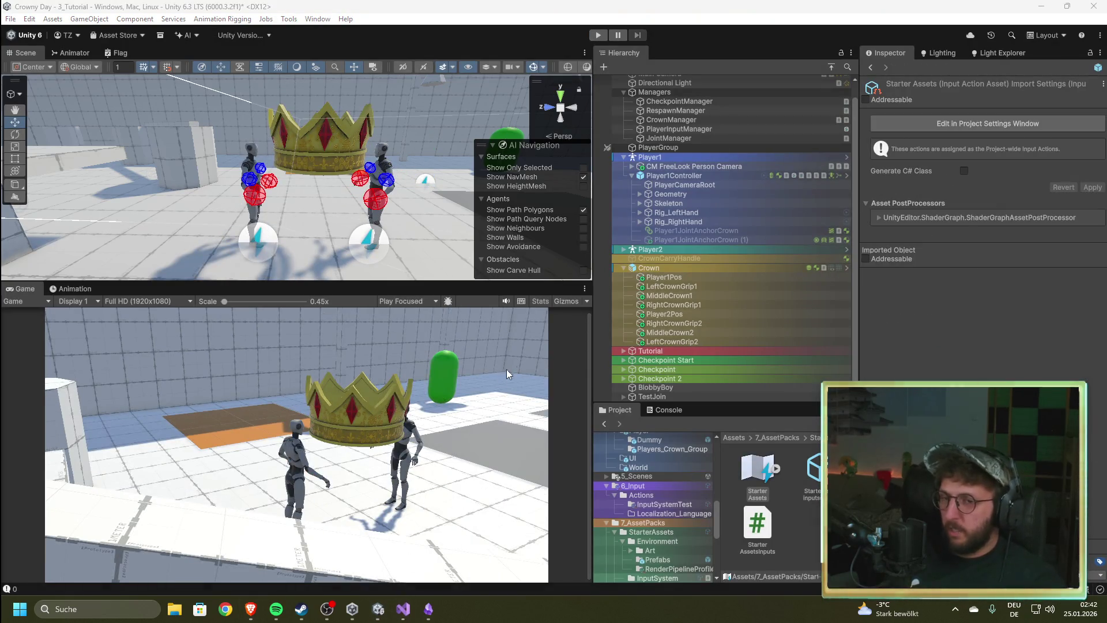
Step: After a look at CrownMovement.cs line 39, enable CrownManager's Crown Carry Fake Physics component
click(402, 610)
click(531, 329)
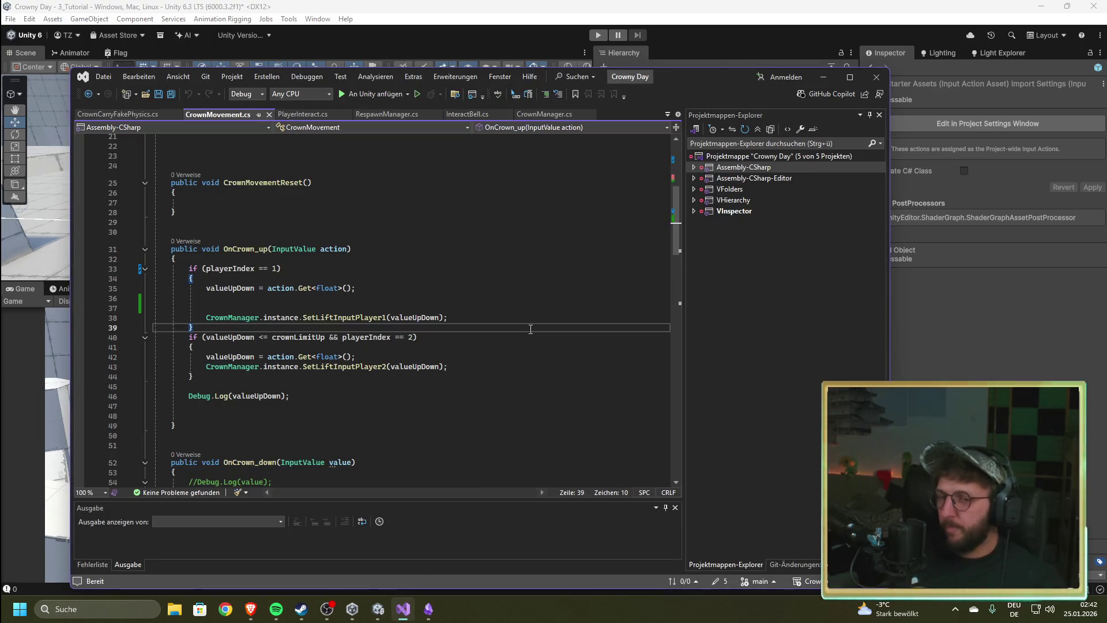
scroll(496, 392, up, 7)
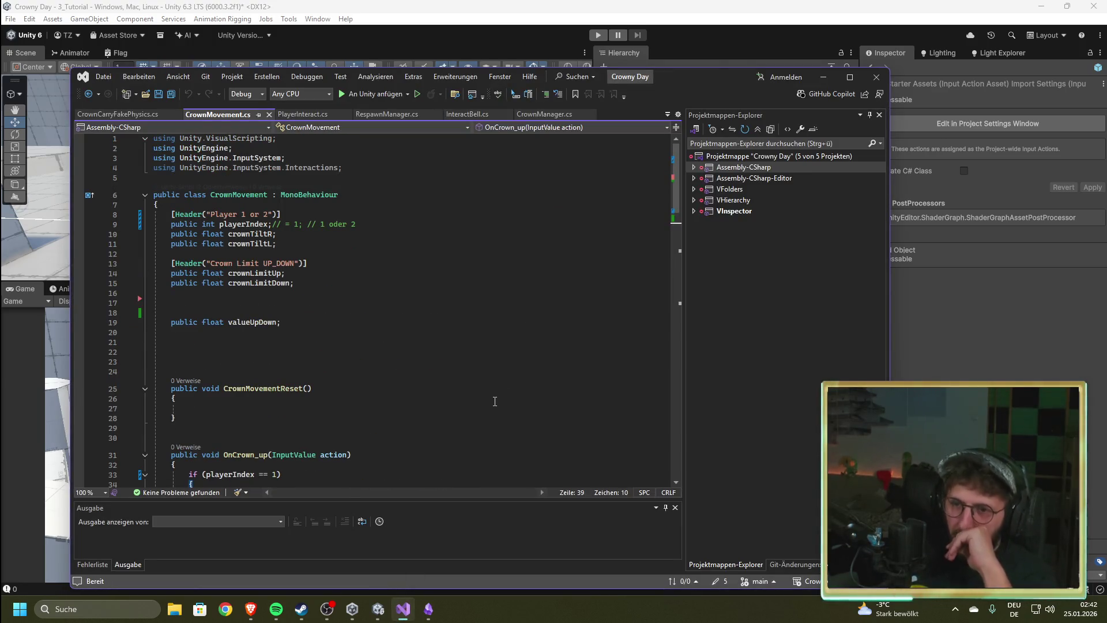
click(691, 33)
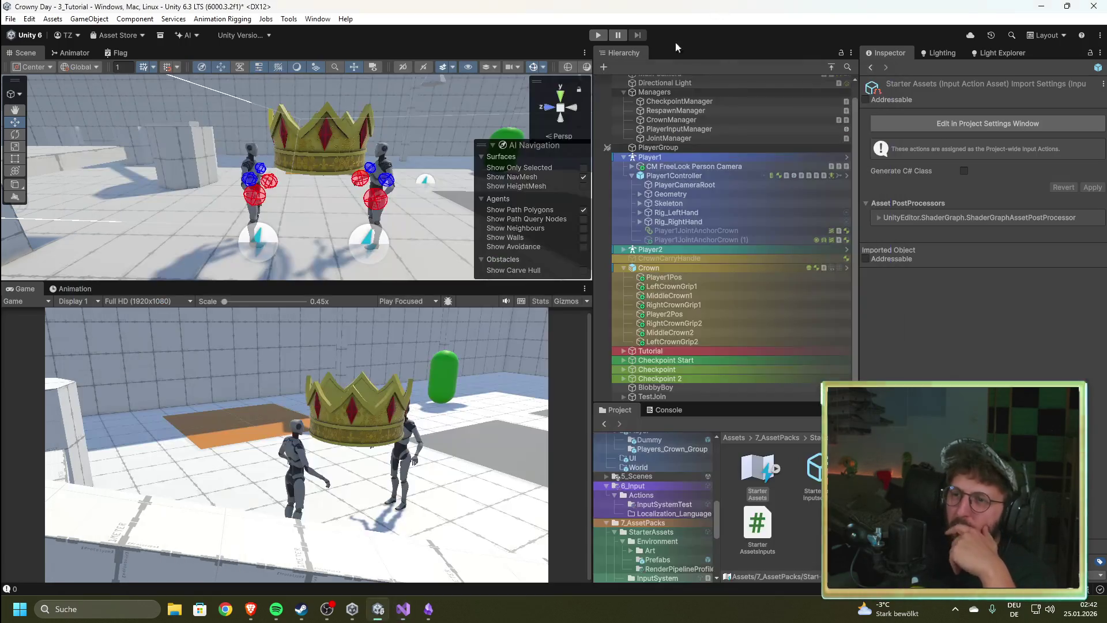
click(670, 118)
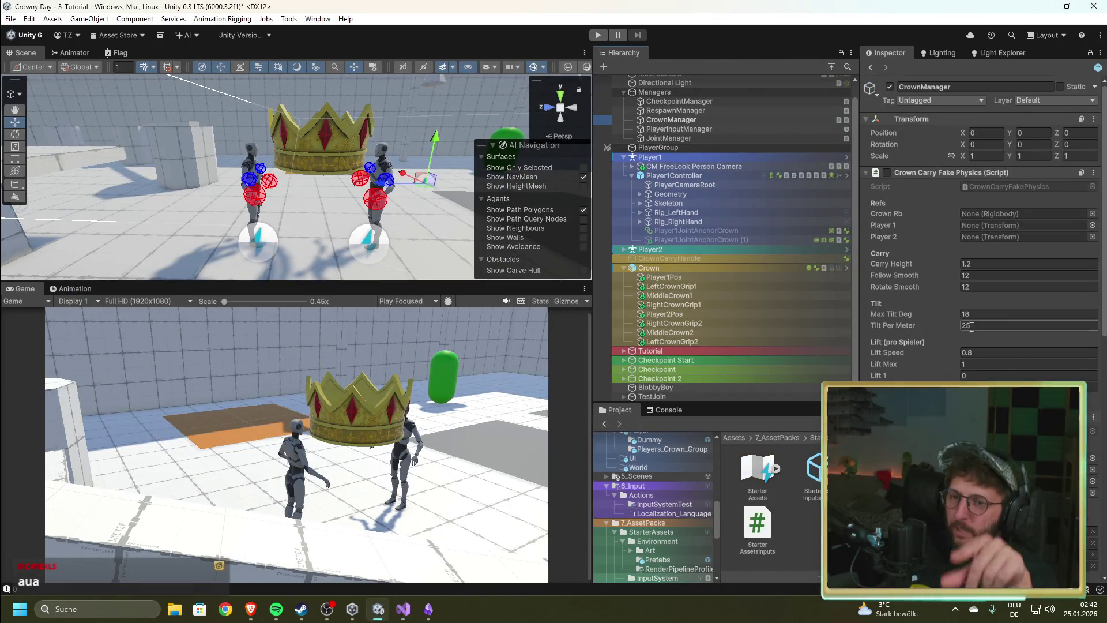
click(885, 173)
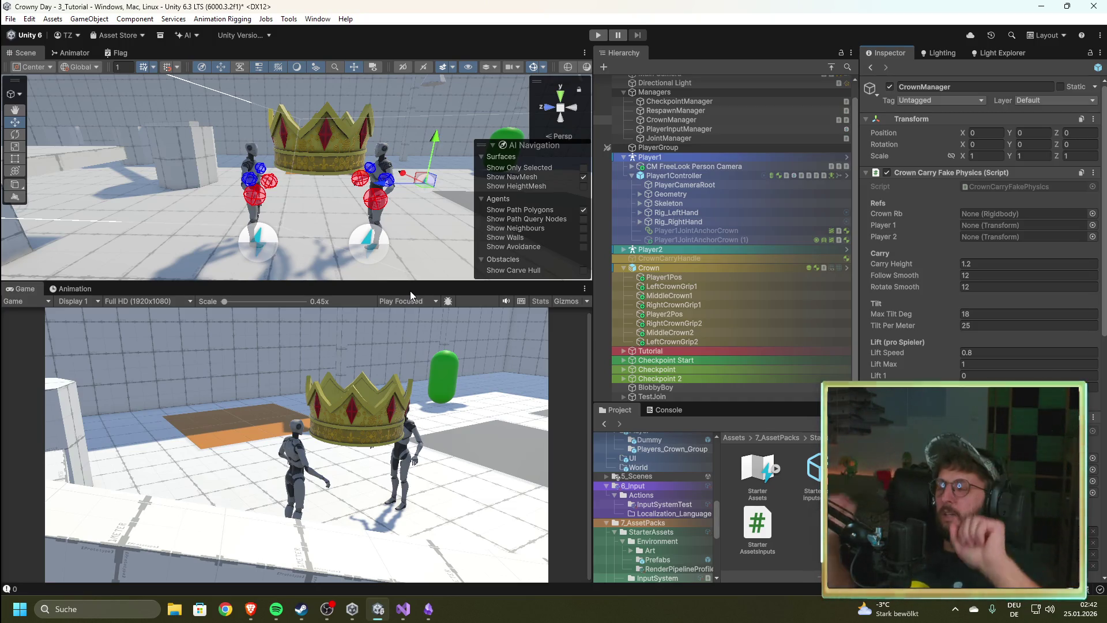
Step: Inspect the AddForceAtPosition force argument on CrownManager.cs line 277, then open CrownCarryFakePhysics.cs
click(404, 606)
key(ctrl+Tab)
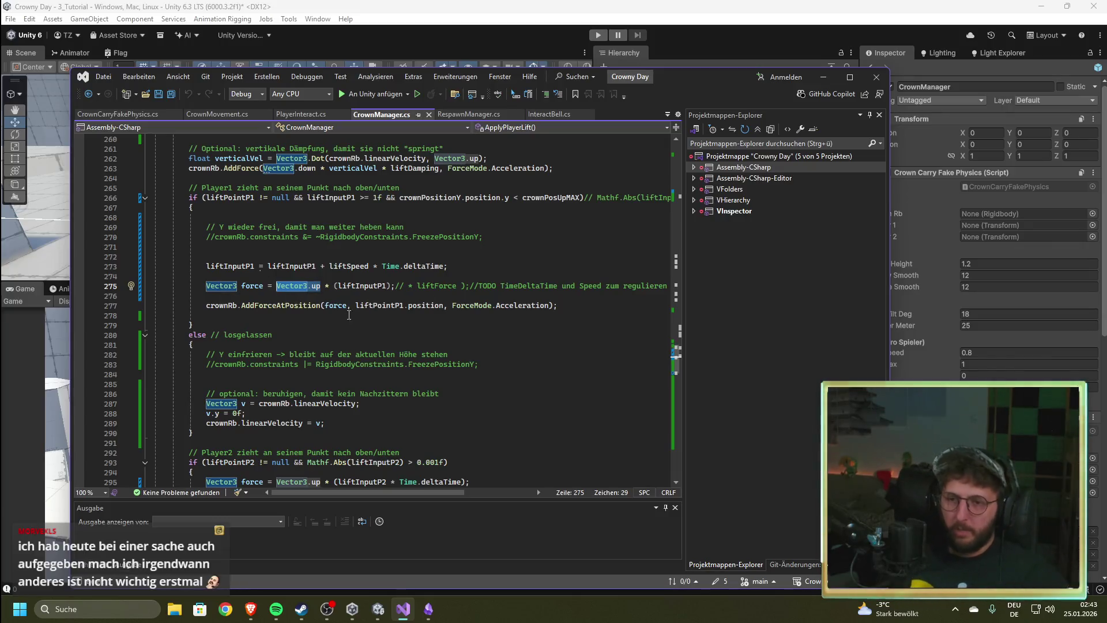
click(327, 307)
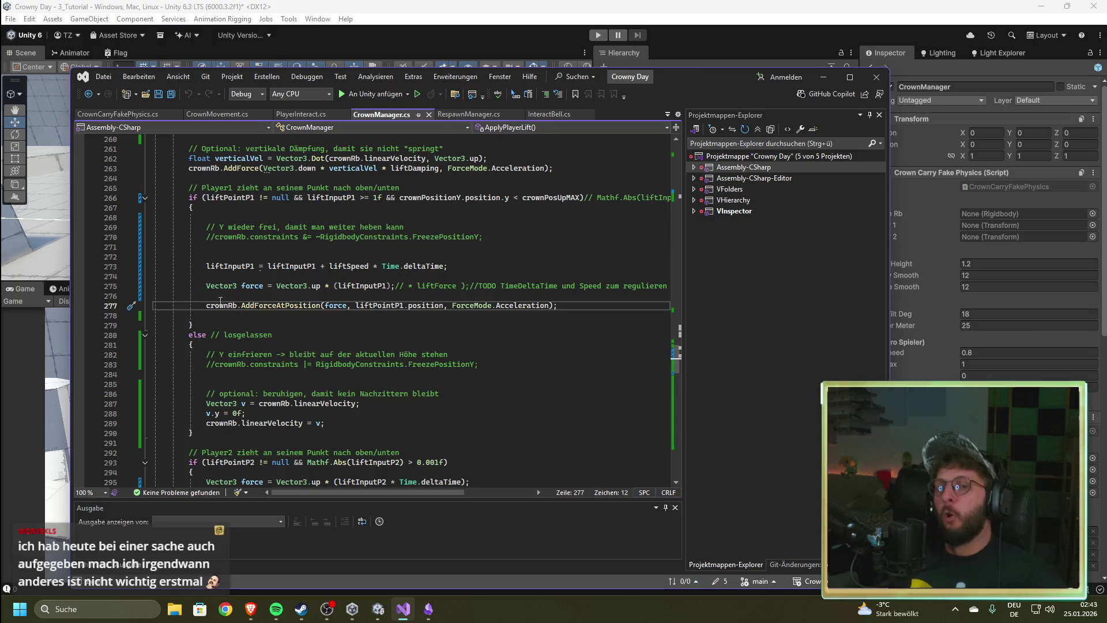
drag(352, 309, 326, 310)
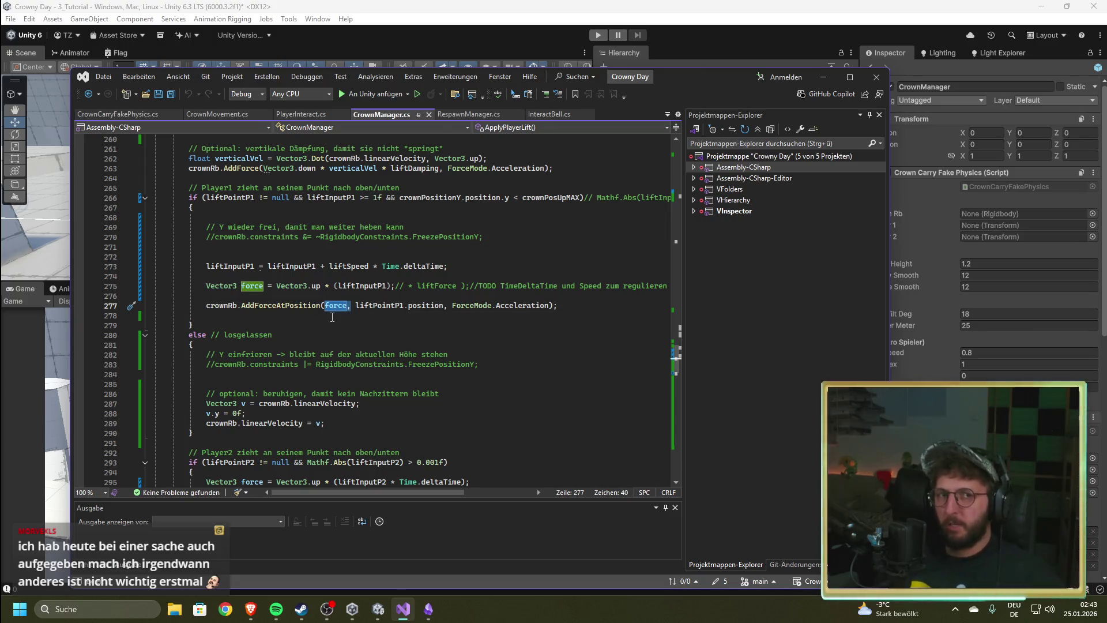
click(755, 5)
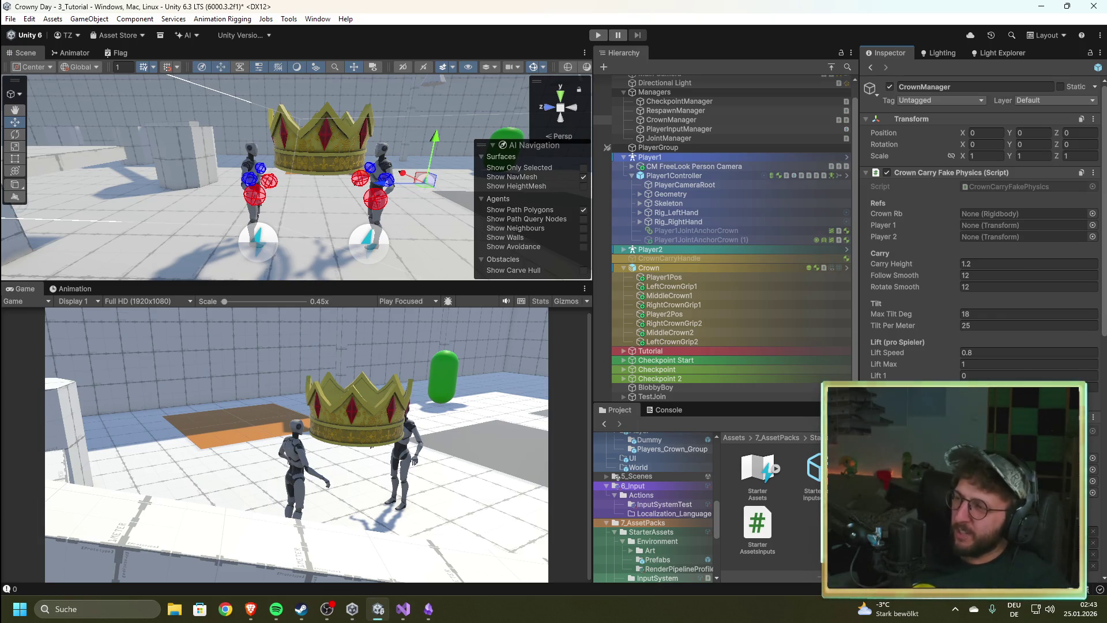
click(403, 609)
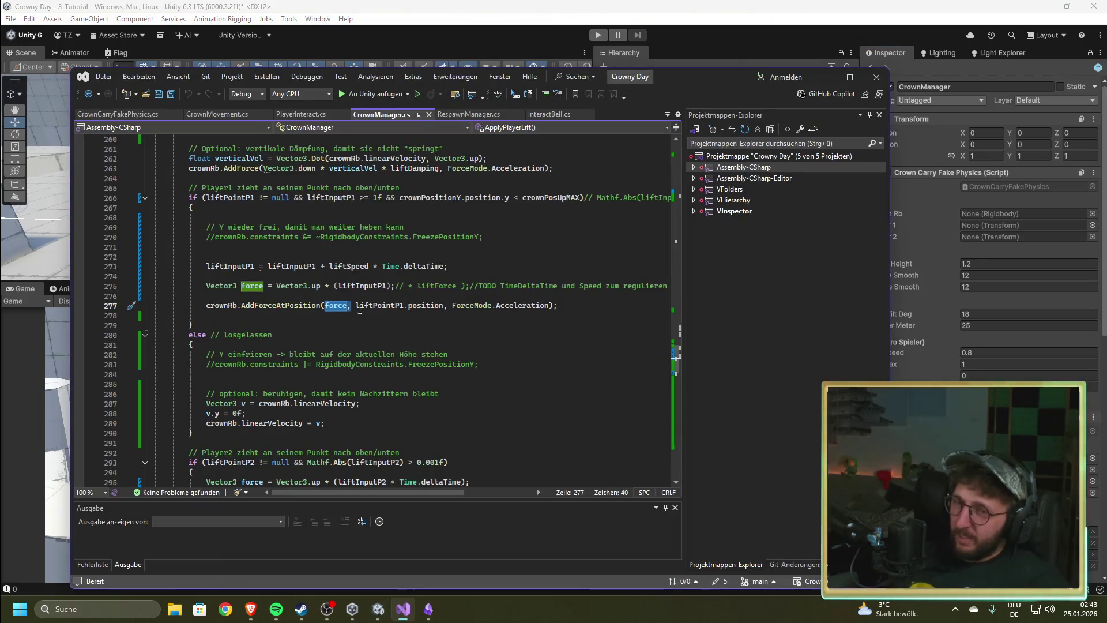
click(112, 115)
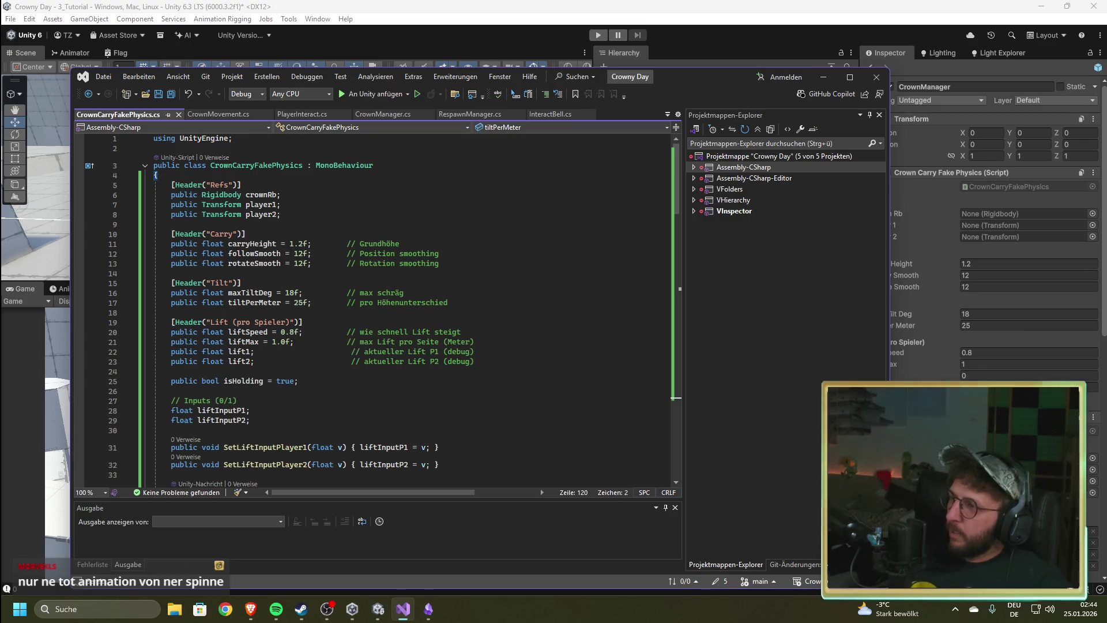
Step: Copy CrownManager's static instance field and Awake method into CrownCarryFakePhysics.cs
key(alt+Tab)
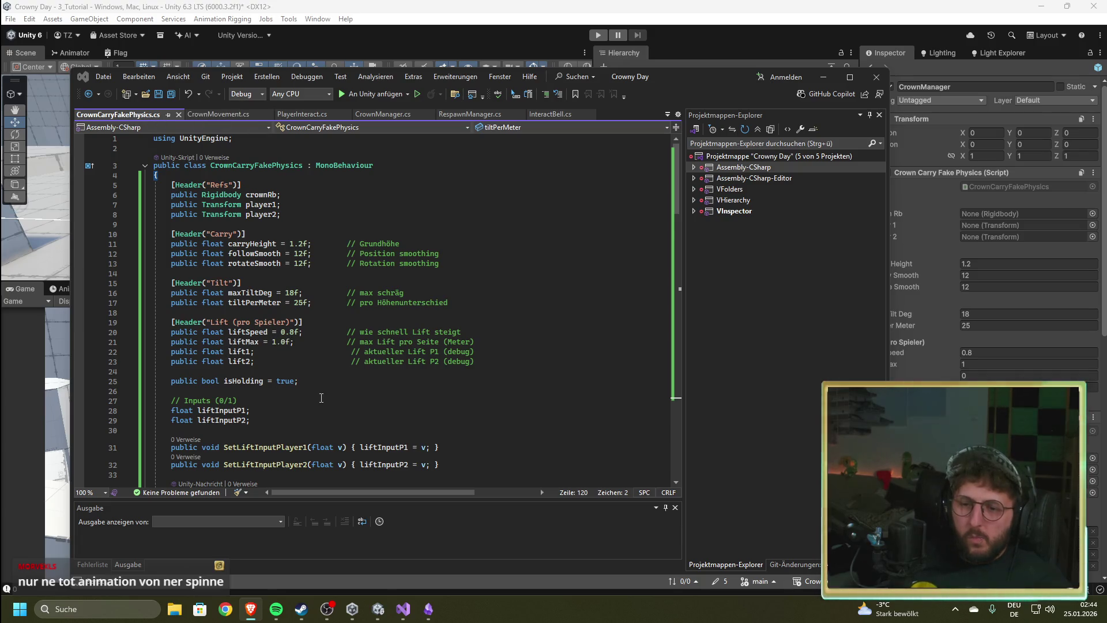
scroll(323, 399, down, 3)
scroll(323, 399, up, 3)
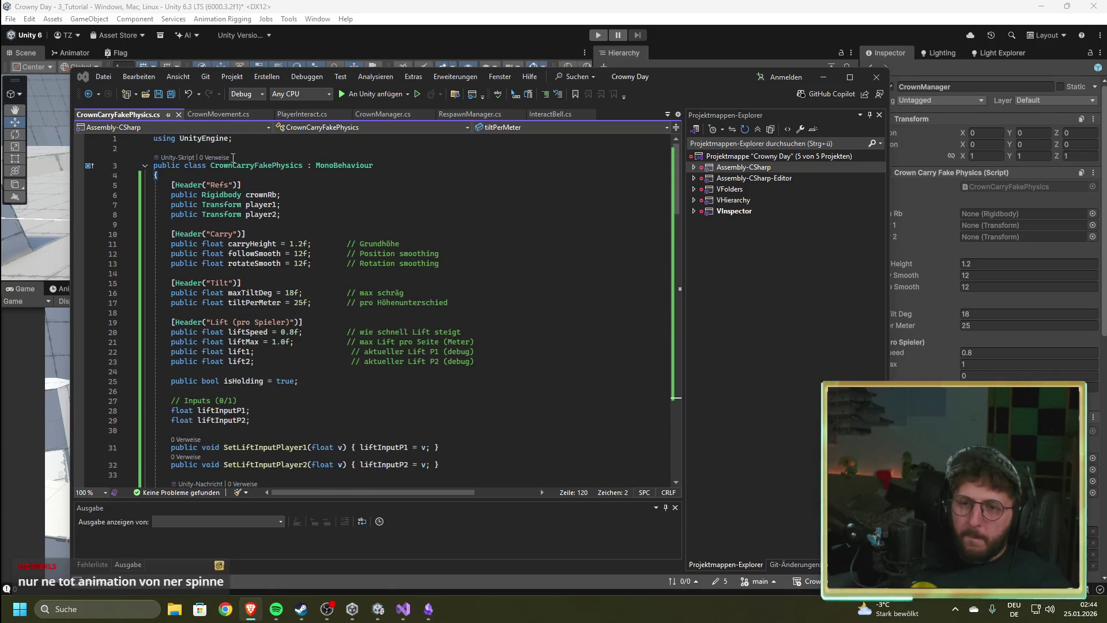
click(218, 113)
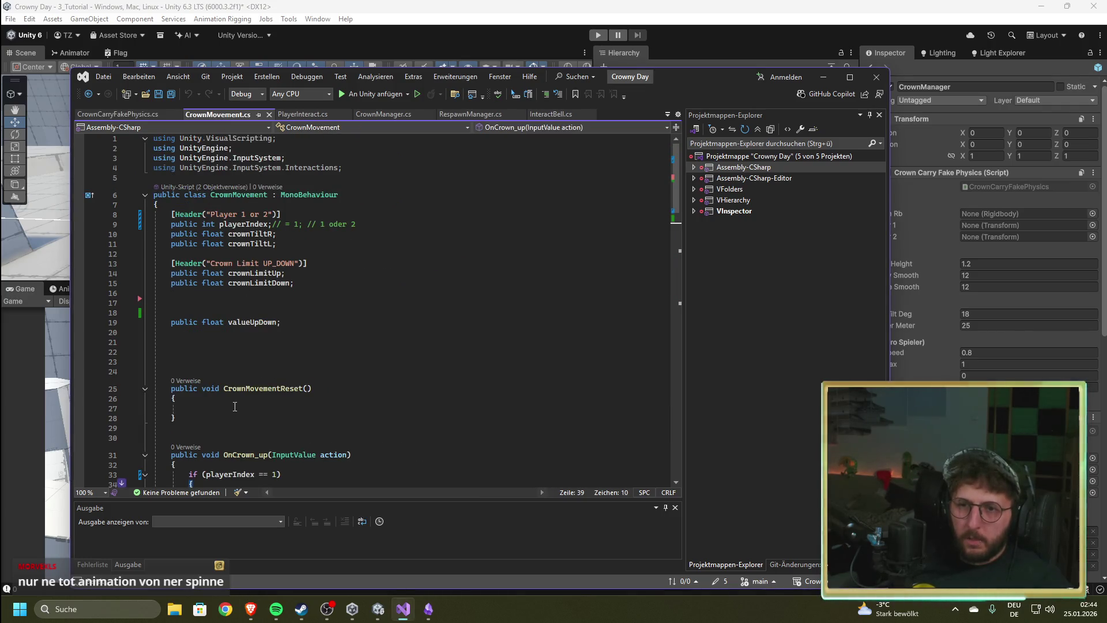
scroll(234, 406, down, 3)
scroll(234, 406, up, 3)
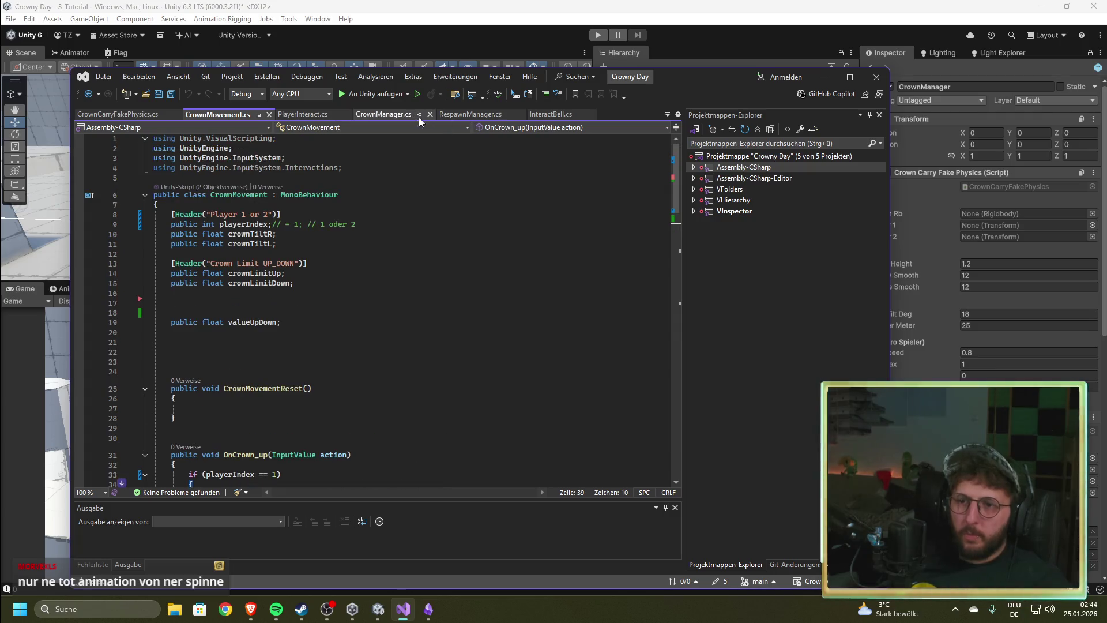
click(384, 114)
scroll(673, 327, up, 7)
drag(672, 326, 676, 147)
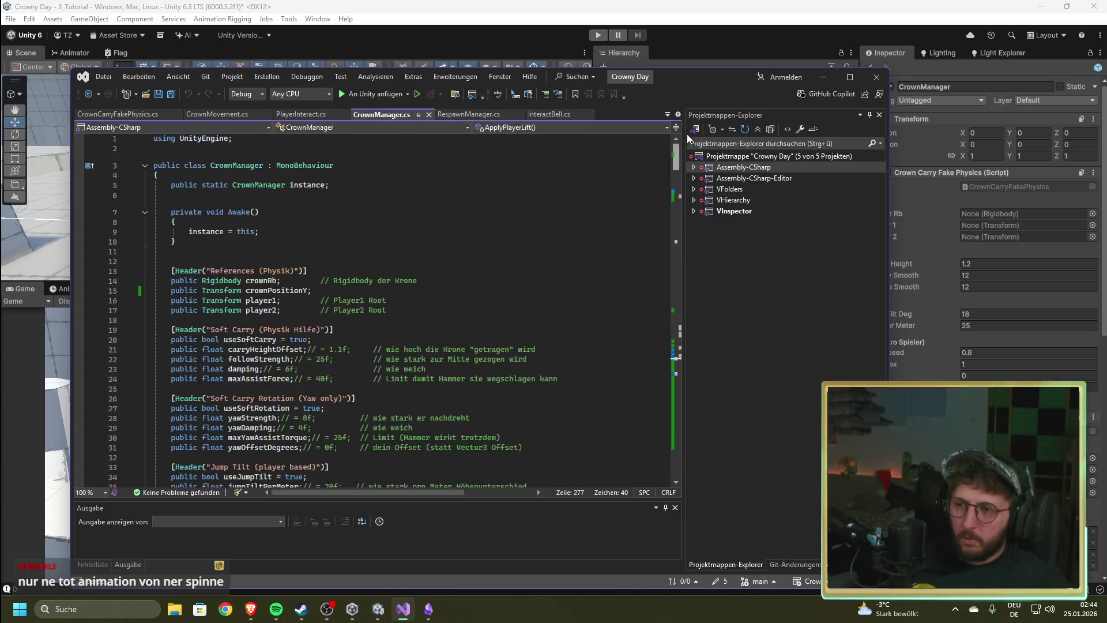
mouse_move(192, 245)
mouse_down()
mouse_move(180, 242)
mouse_move(159, 175)
mouse_move(165, 185)
mouse_up()
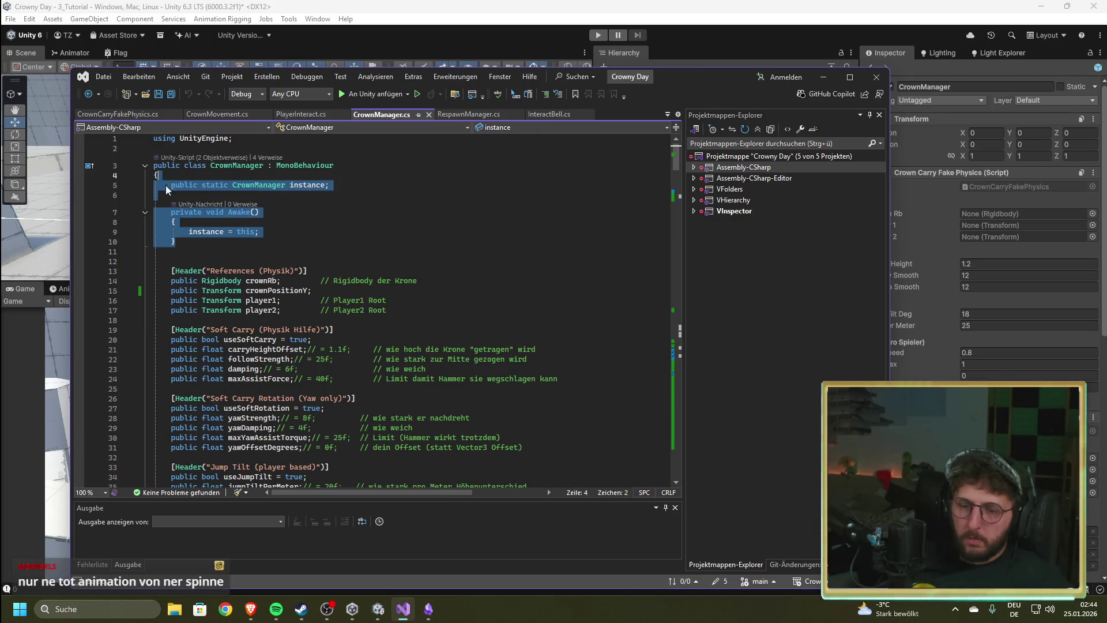
click(121, 115)
key(ctrl+v)
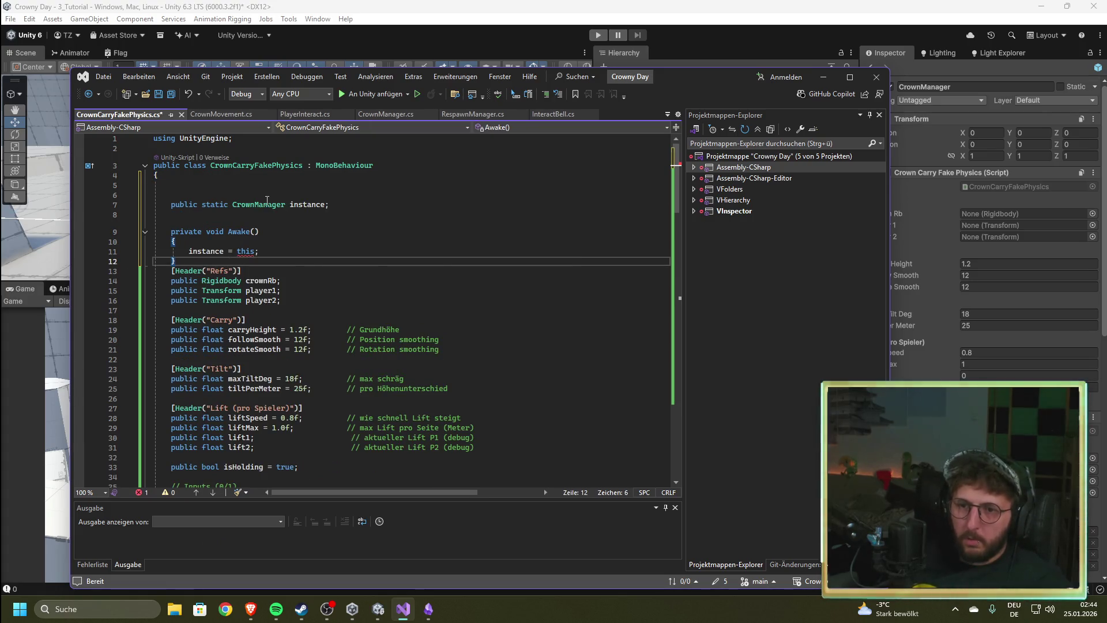
Step: Change the instance field type on line 7 to CrownCarryFakePhysics and save the script
drag(285, 205, 258, 206)
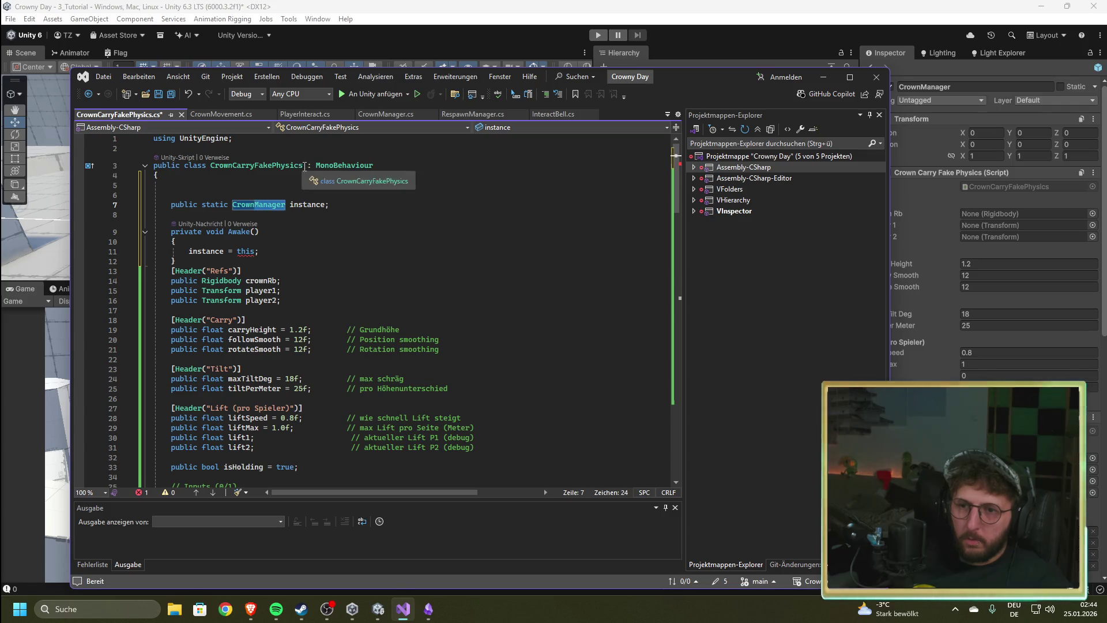
click(211, 166)
drag(285, 205, 231, 203)
text(CrownCarryFakePhysics)
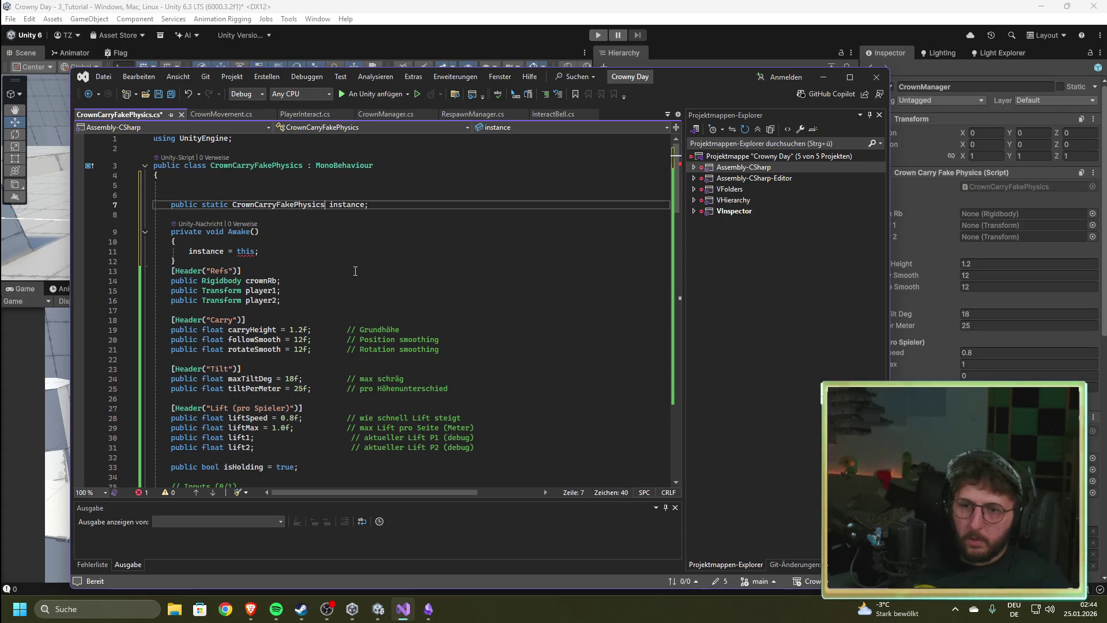
click(382, 254)
key(ctrl+s)
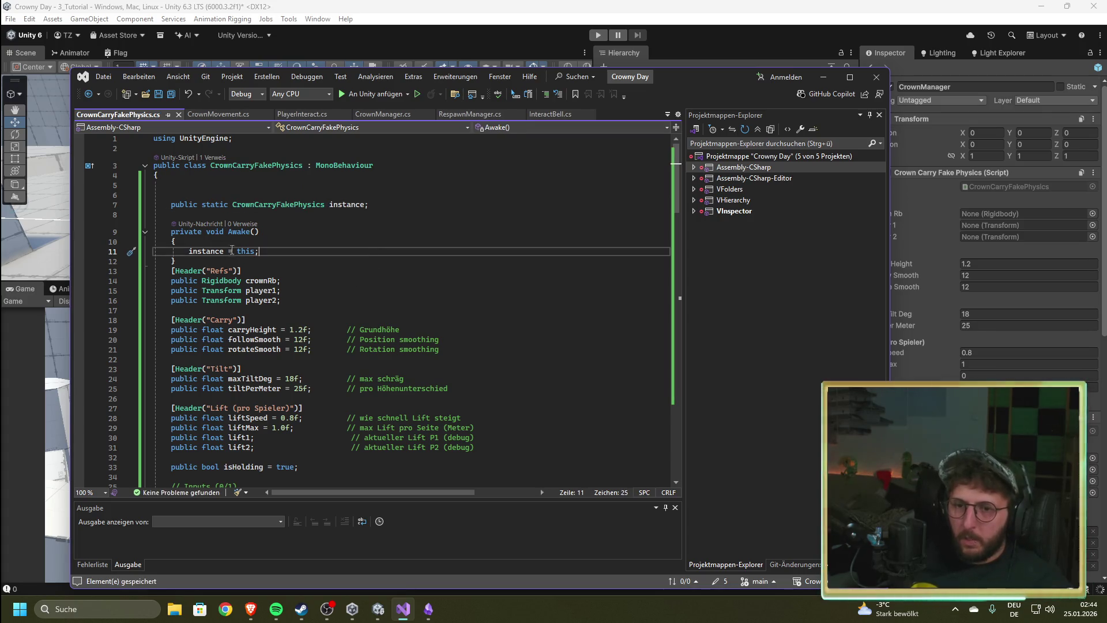
Step: Paste the new OnCrownUpP1 method onto empty line 30 of CrownMovement.cs
click(213, 115)
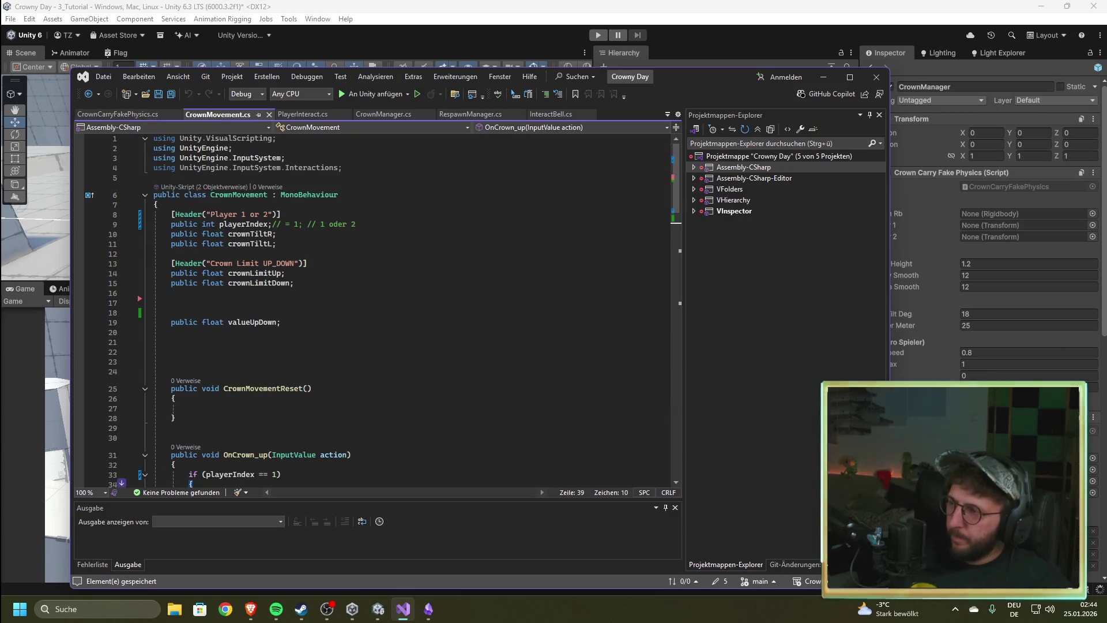
key(alt+Tab)
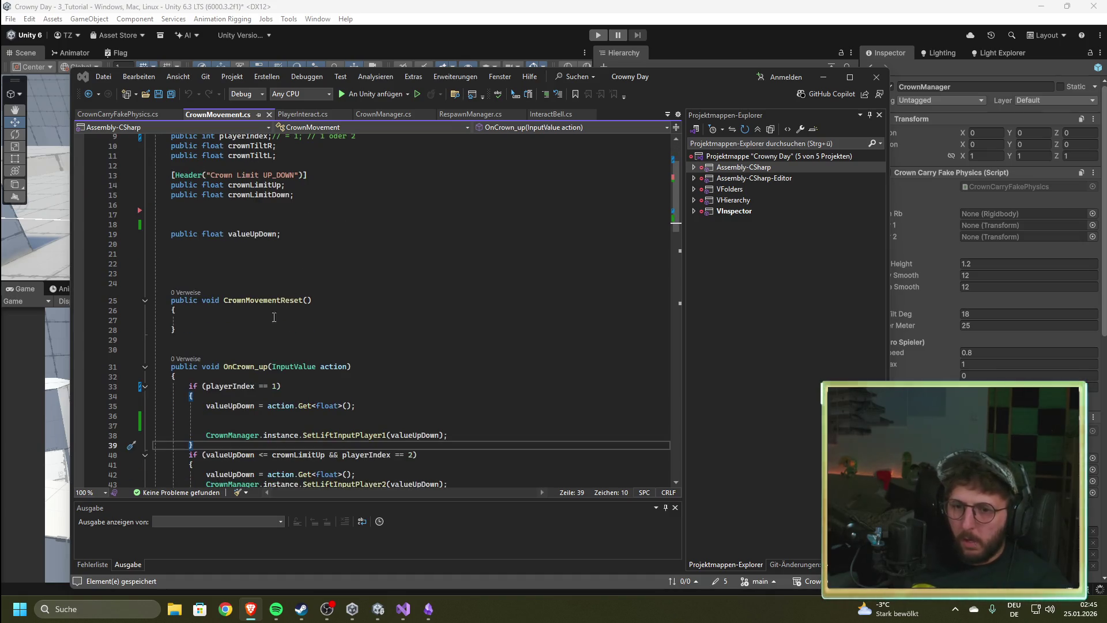
scroll(233, 398, down, 2)
scroll(226, 427, down, 2)
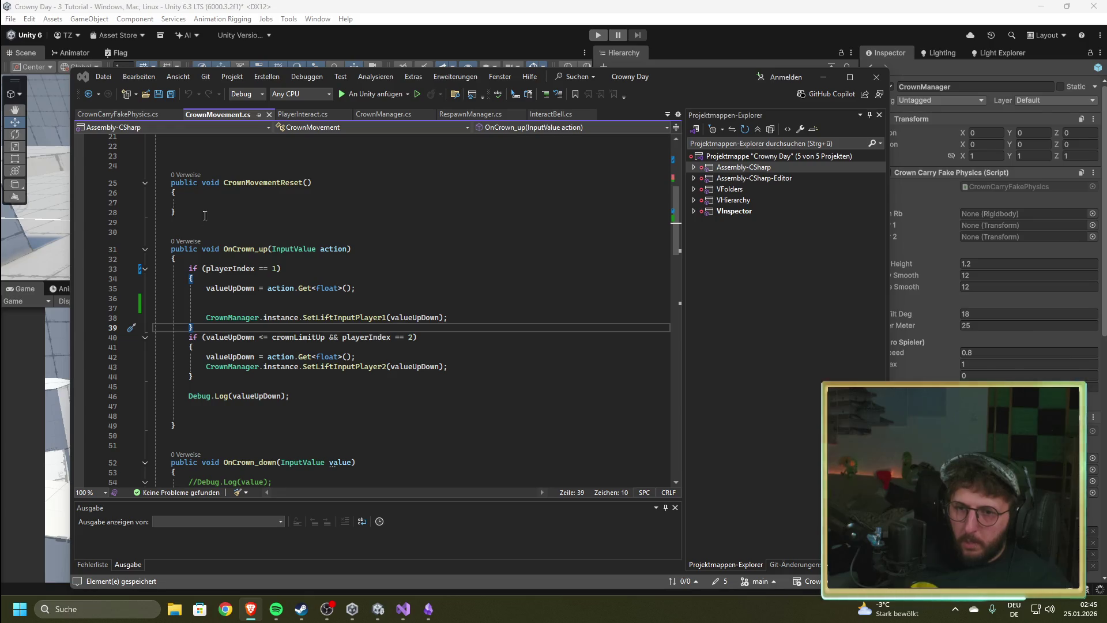
click(219, 234)
text(public void OnCrownUpP1(bool pressed)     {         CrownCarryFakePhysics carry = FindObjectOfType<CrownCarryFakePhysics>();         carry.SetLiftInputPlayer1(pressed ? 1f : 0f);     })
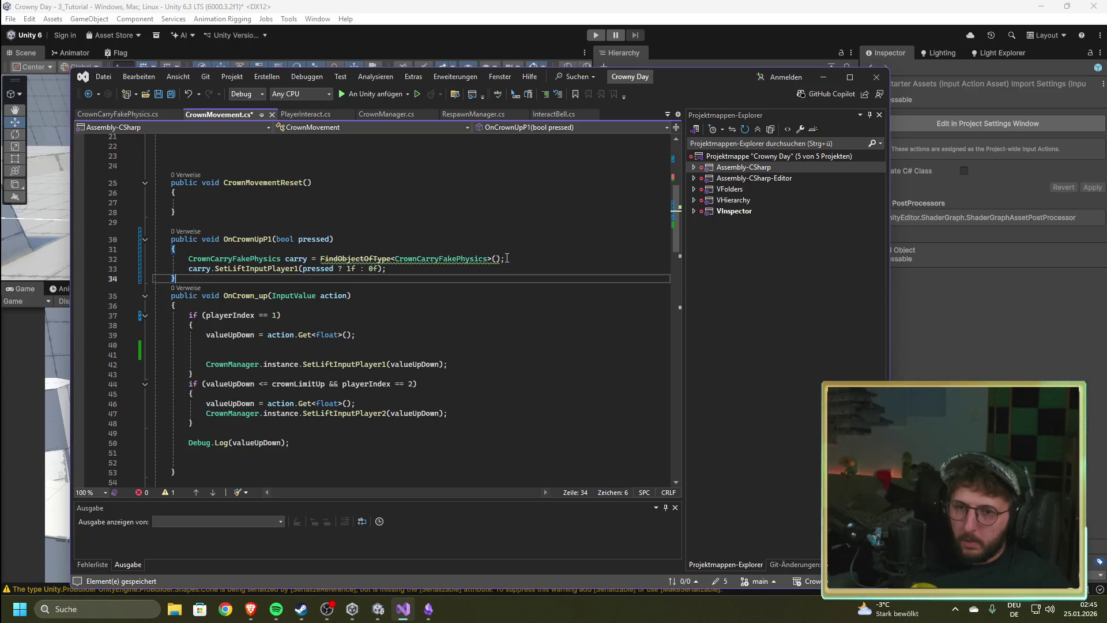
drag(505, 259, 188, 260)
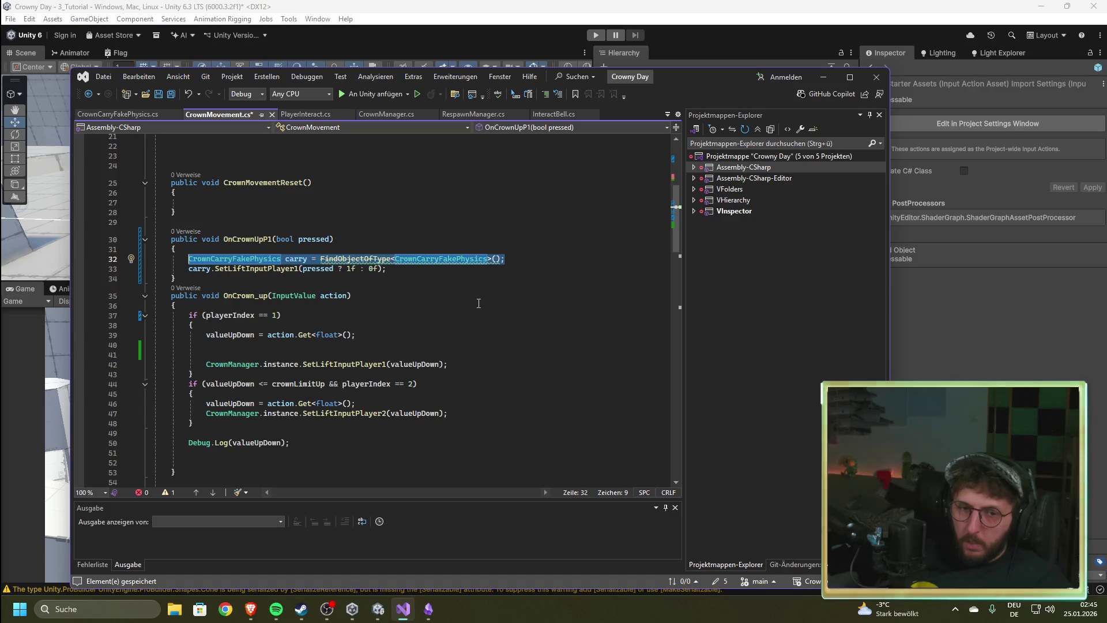
scroll(452, 348, up, 7)
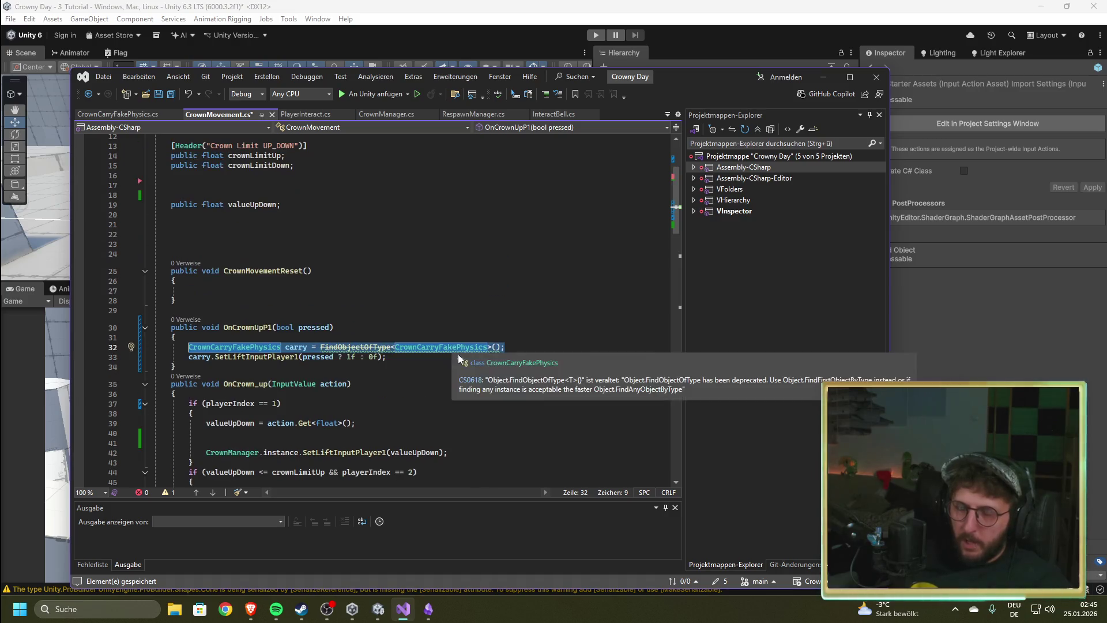
scroll(333, 363, down, 1)
scroll(334, 363, up, 1)
scroll(343, 366, down, 2)
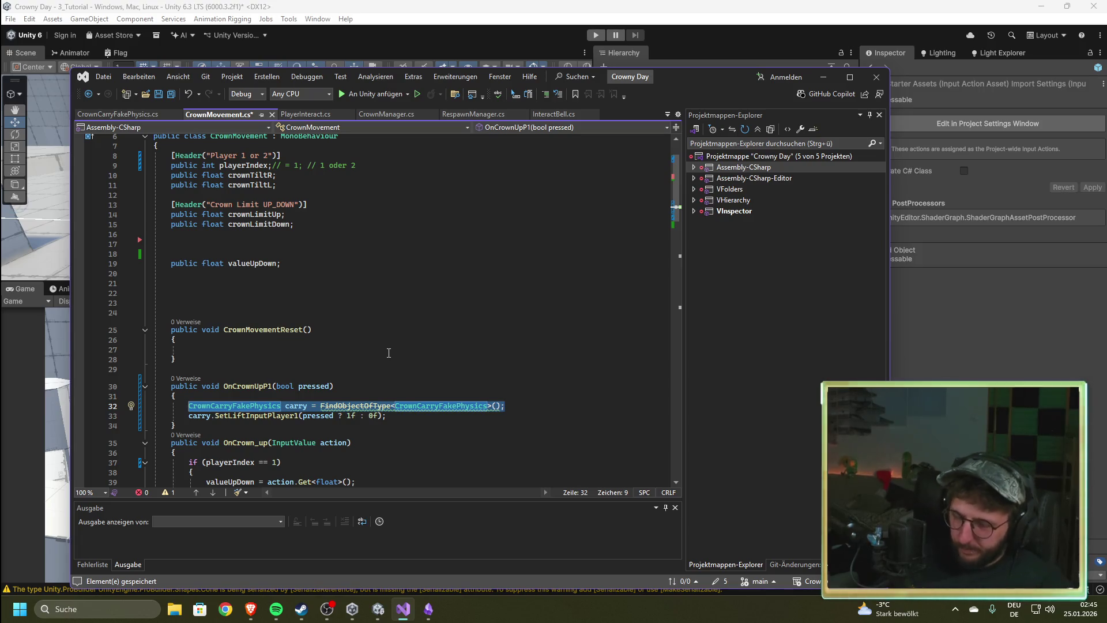
Step: Trim the FindObjectOfType lookup on line 32, then replace OnCrownUpP1 with the complete pasted version
key(End)
key(BackSpace)
key(BackSpace)
key(BackSpace)
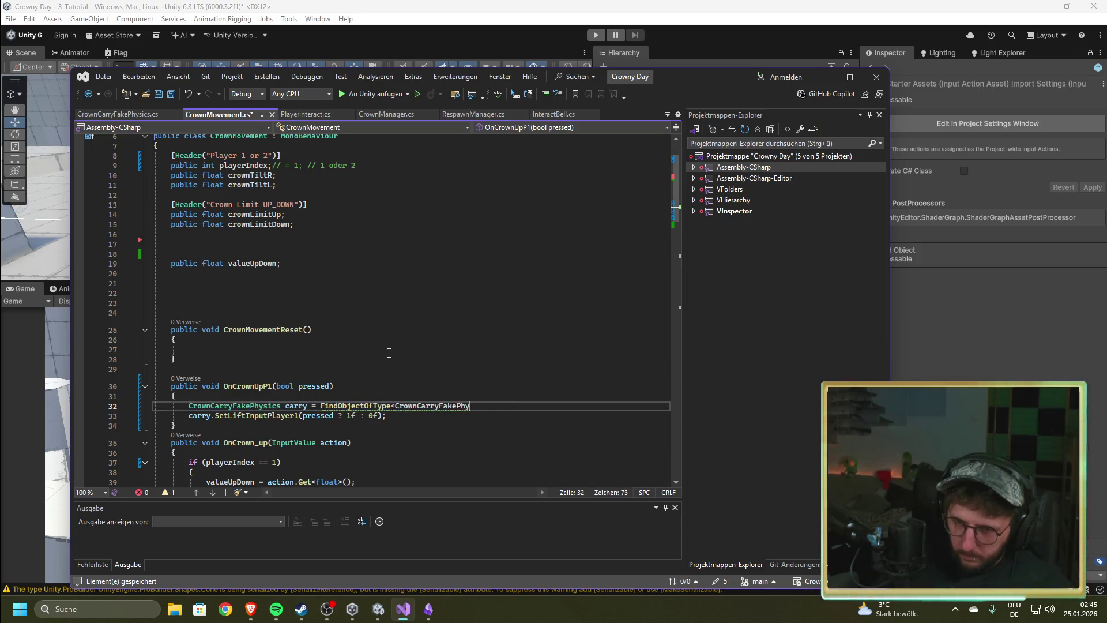
key(BackSpace)
key(BackSpace)
key(BackSpace)
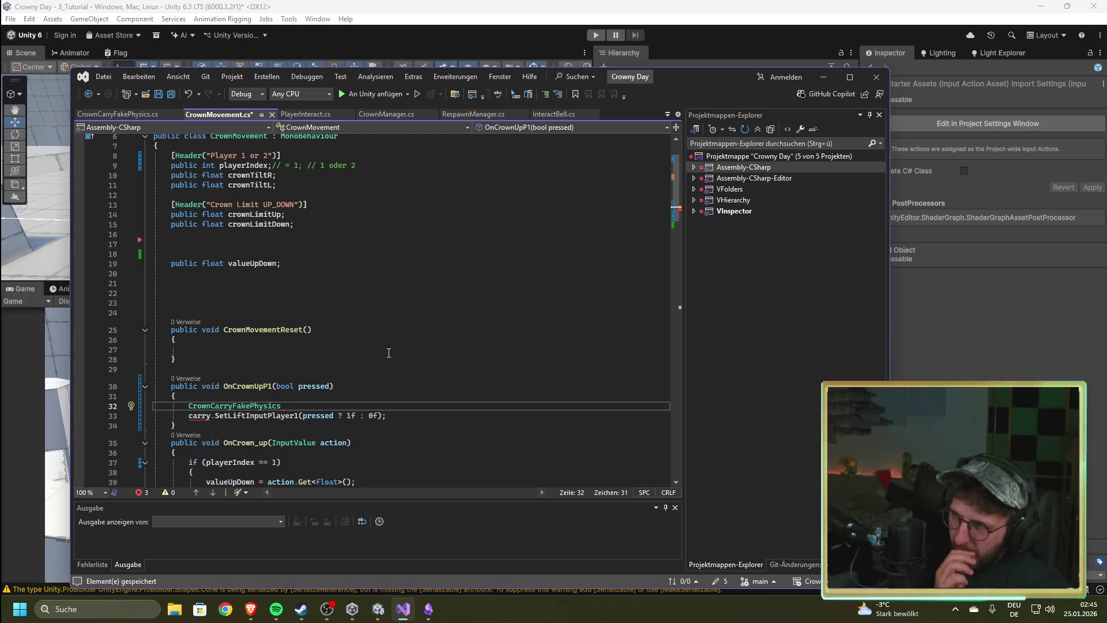
key(ctrl+shift+Left)
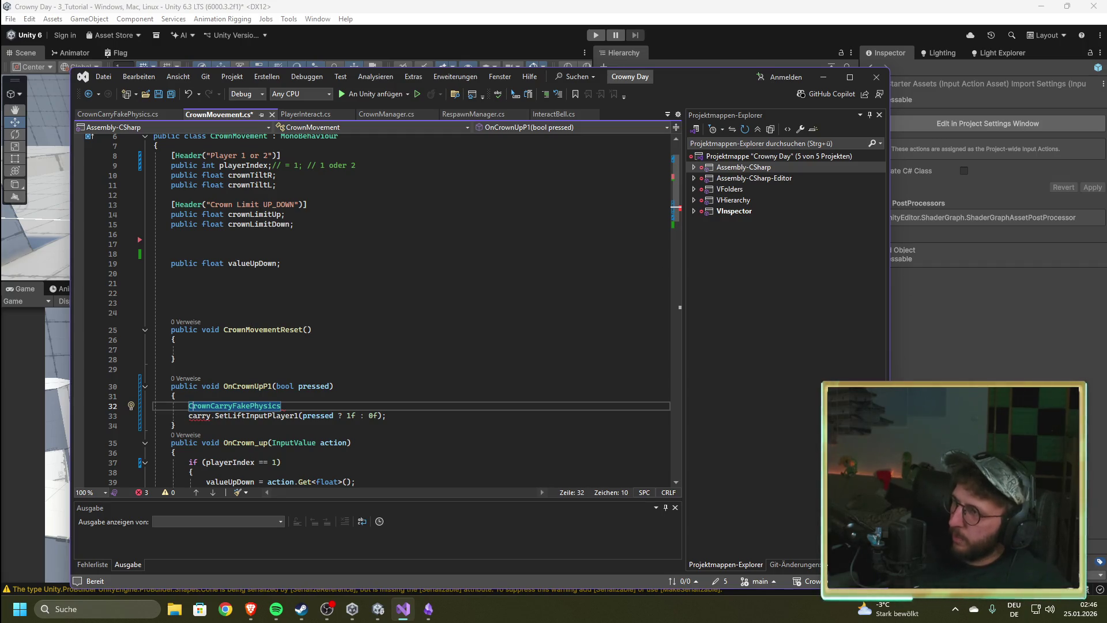
key(alt+Tab)
drag(159, 432, 155, 385)
text(public void OnCrownUpP1(bool pressed) {     CrownCarryFakePhysics carry = FindObjectOfType<CrownCarryFakePhysics>();     carry.SetLiftInputPlayer1(pressed ? 1f : 0f); })
click(341, 386)
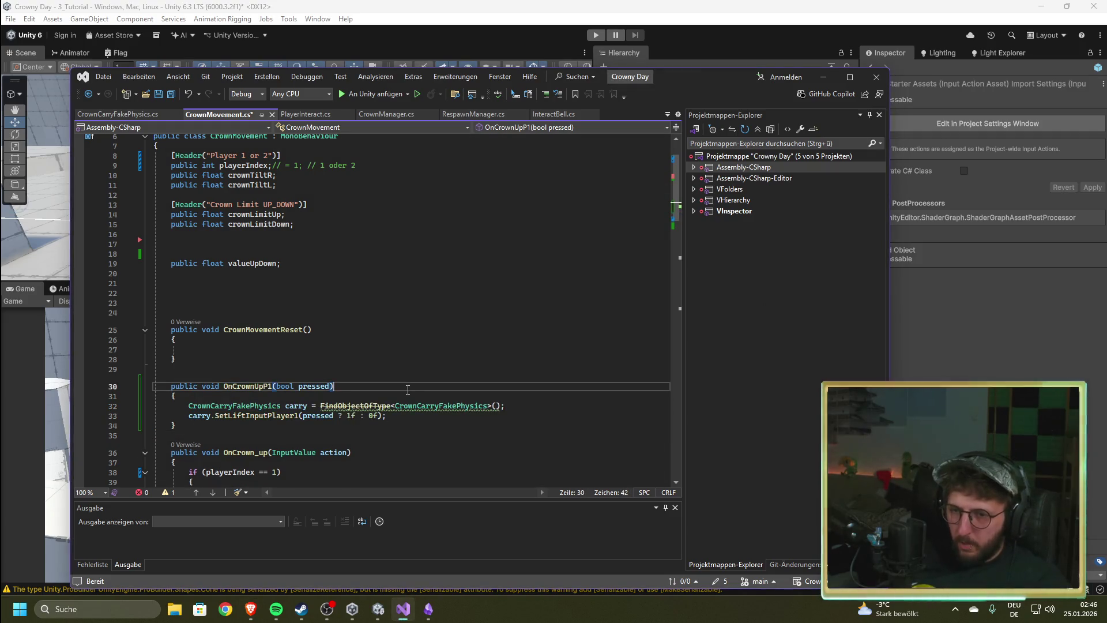
mouse_move(357, 406)
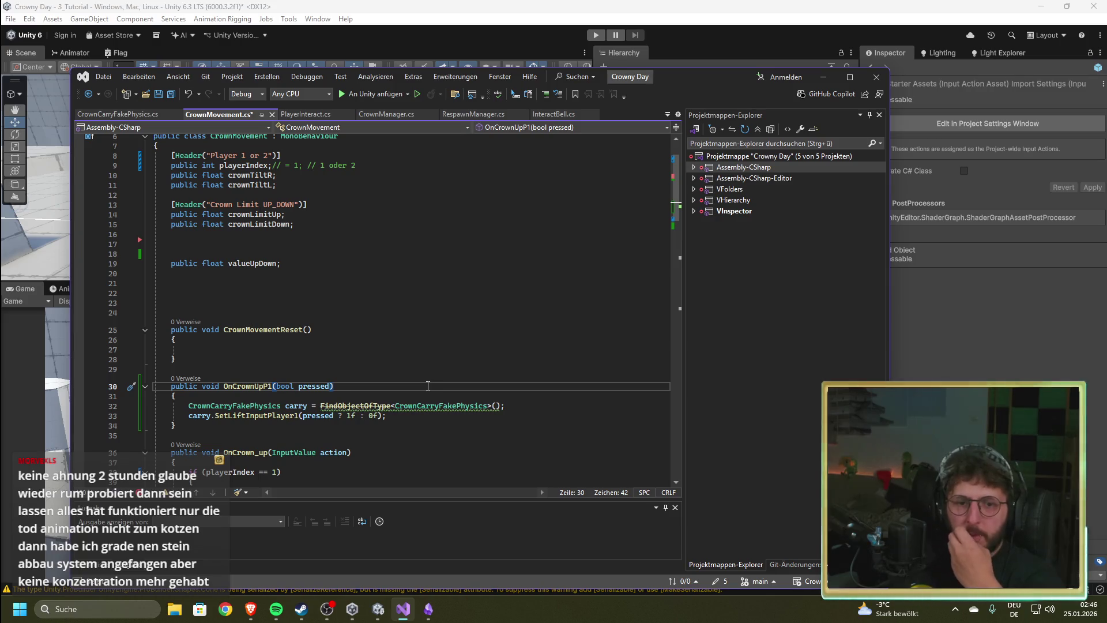
click(402, 377)
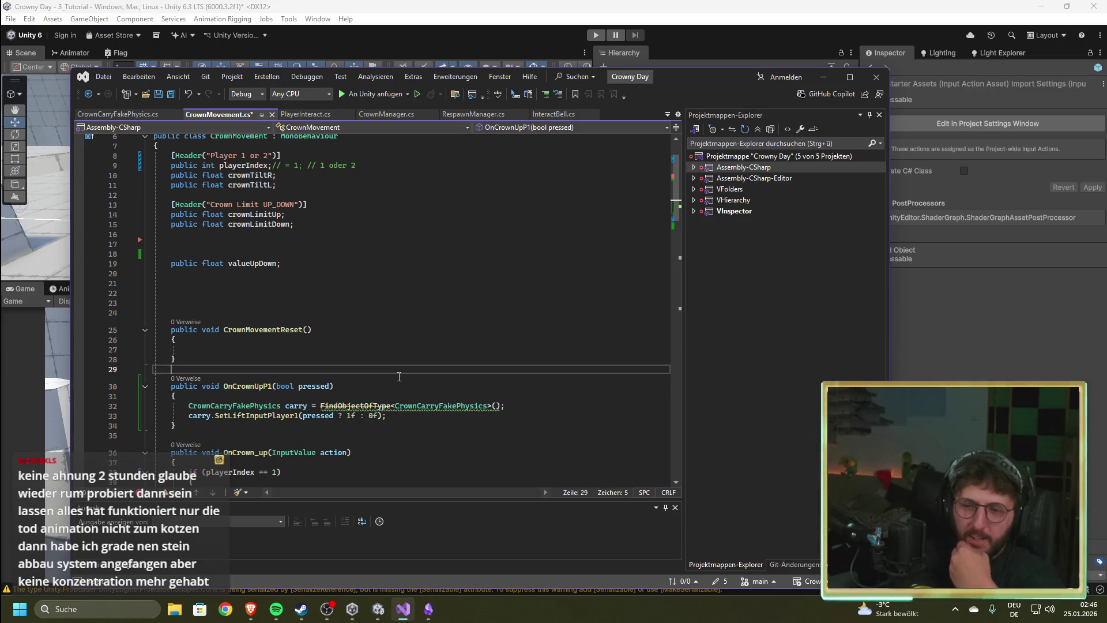
key(ctrl+Tab)
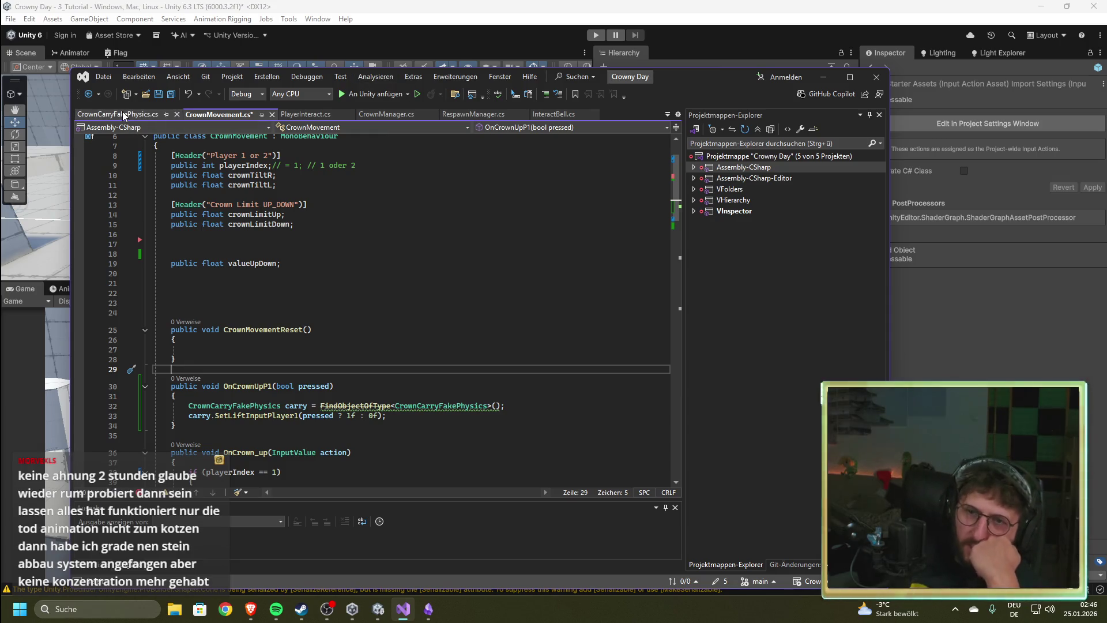
scroll(323, 314, down, 12)
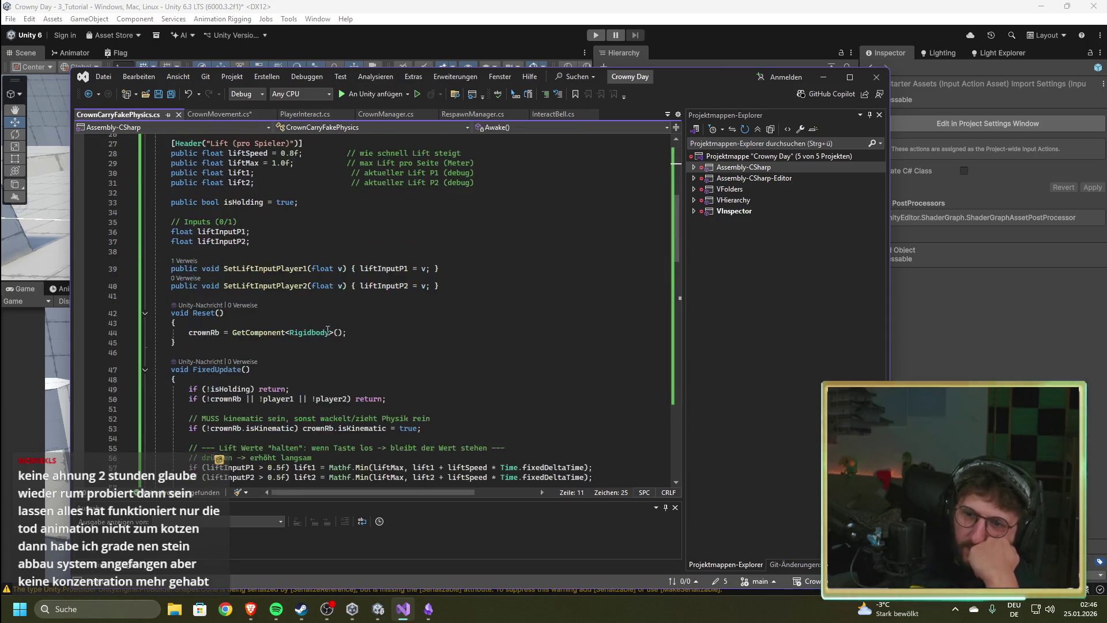
scroll(328, 330, down, 1)
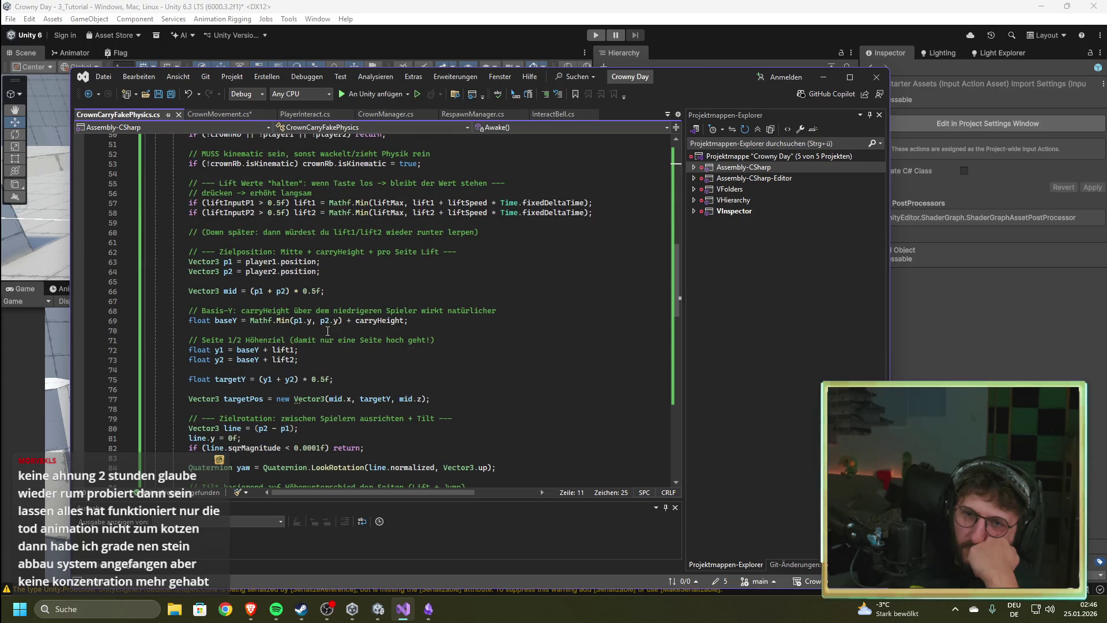
click(376, 116)
scroll(380, 298, down, 11)
scroll(380, 298, down, 20)
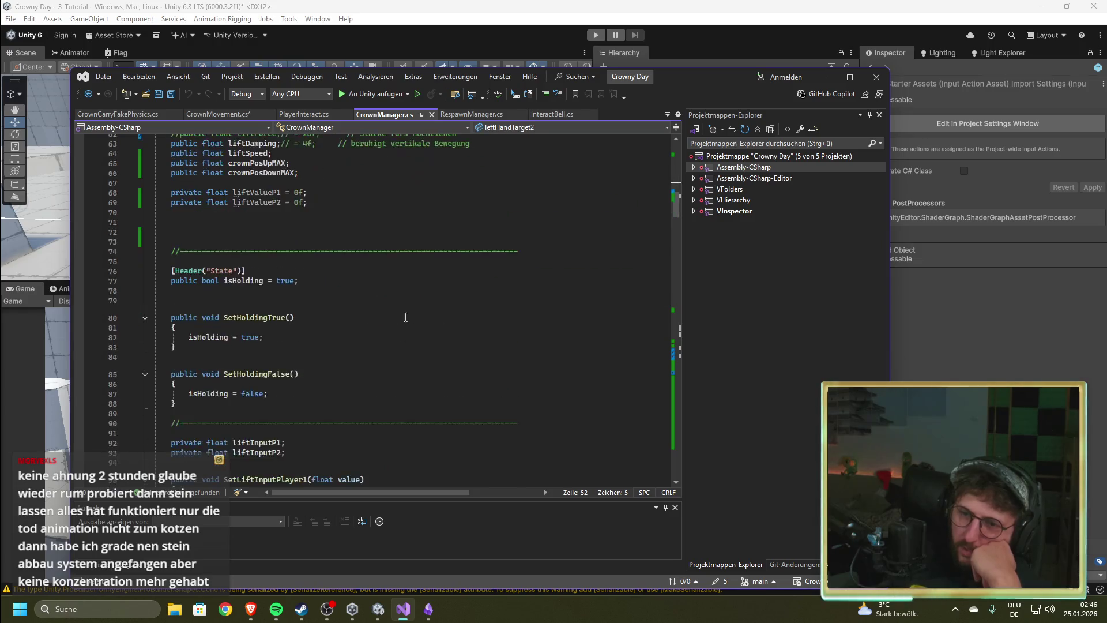
scroll(380, 319, down, 13)
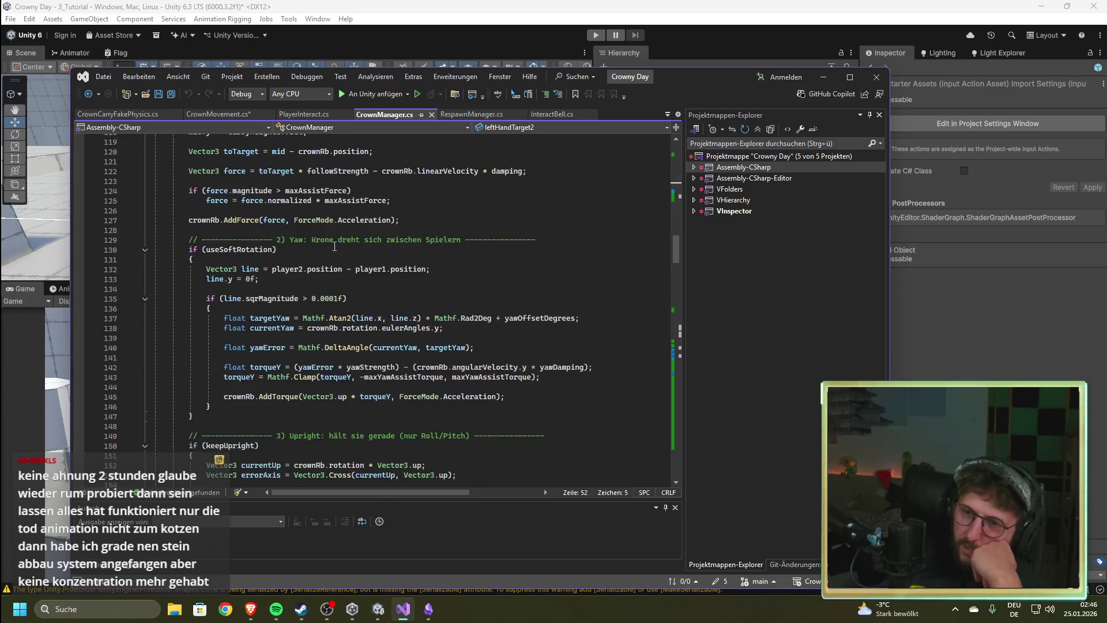
scroll(337, 256, down, 20)
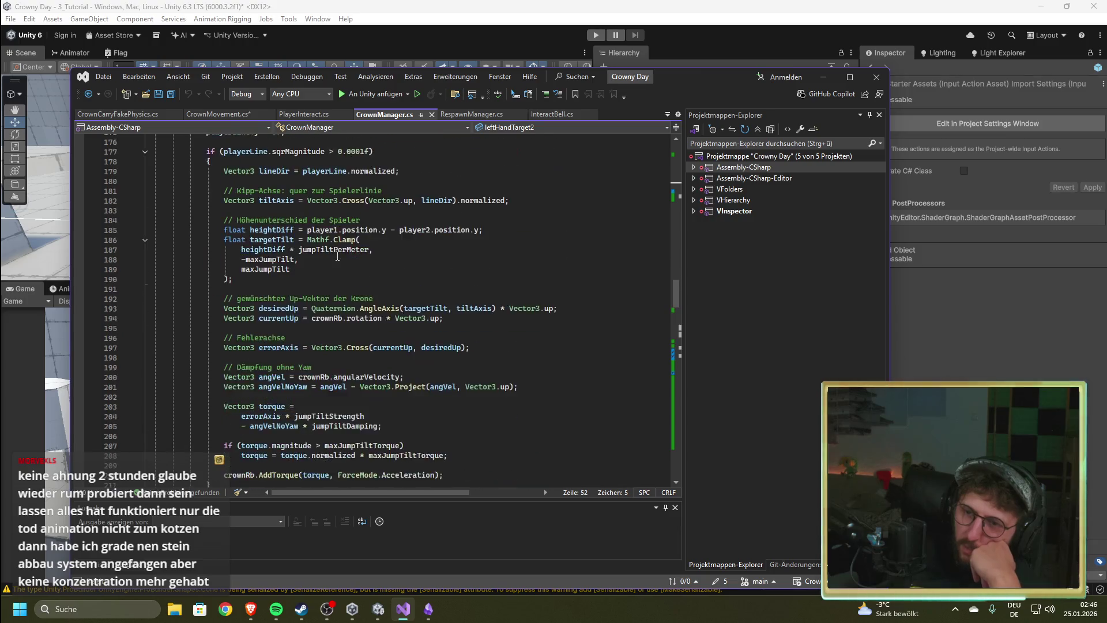
scroll(337, 255, down, 20)
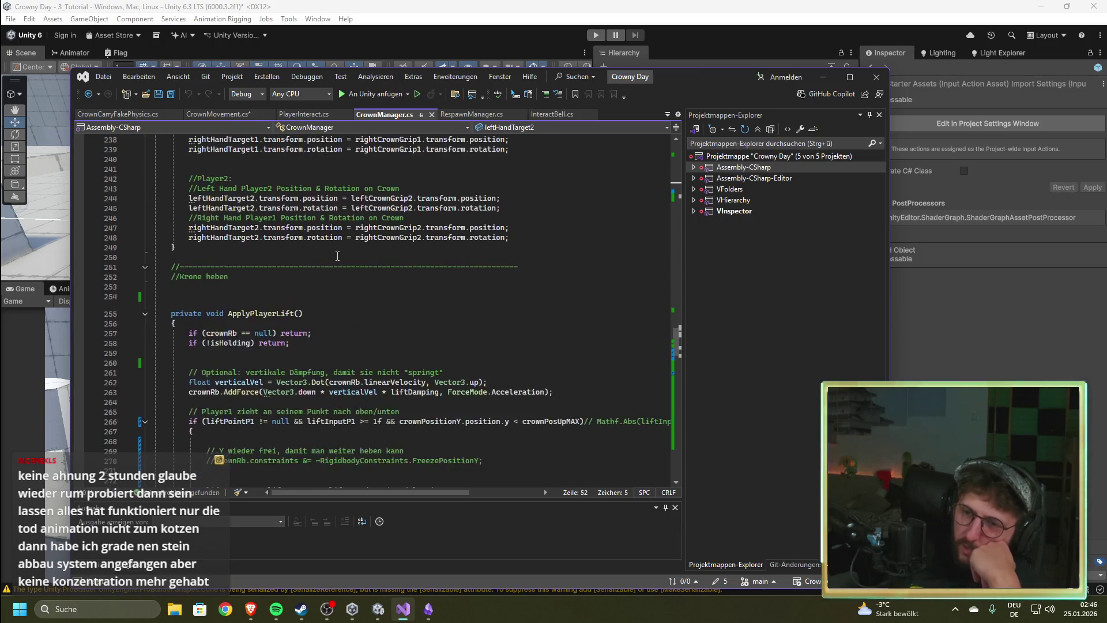
scroll(337, 255, down, 6)
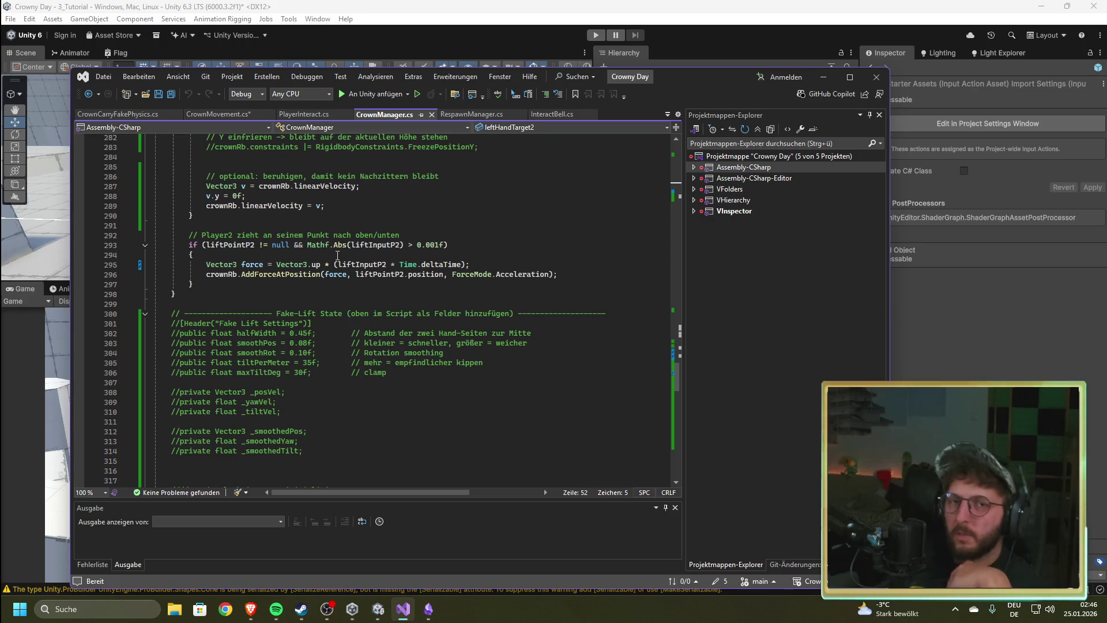
click(132, 115)
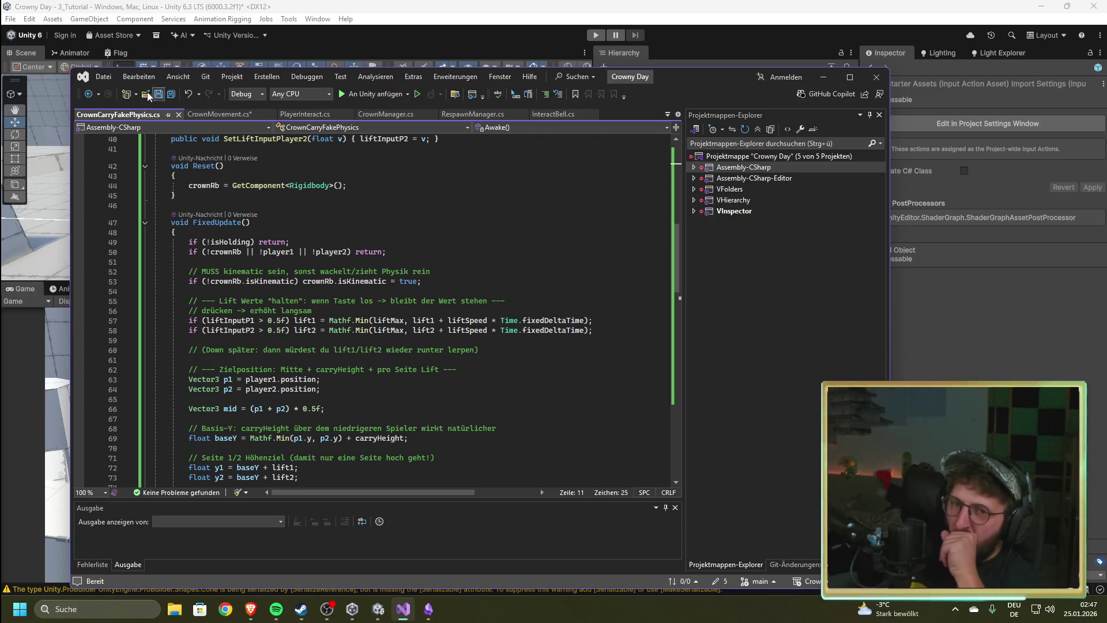
click(202, 115)
scroll(338, 297, down, 3)
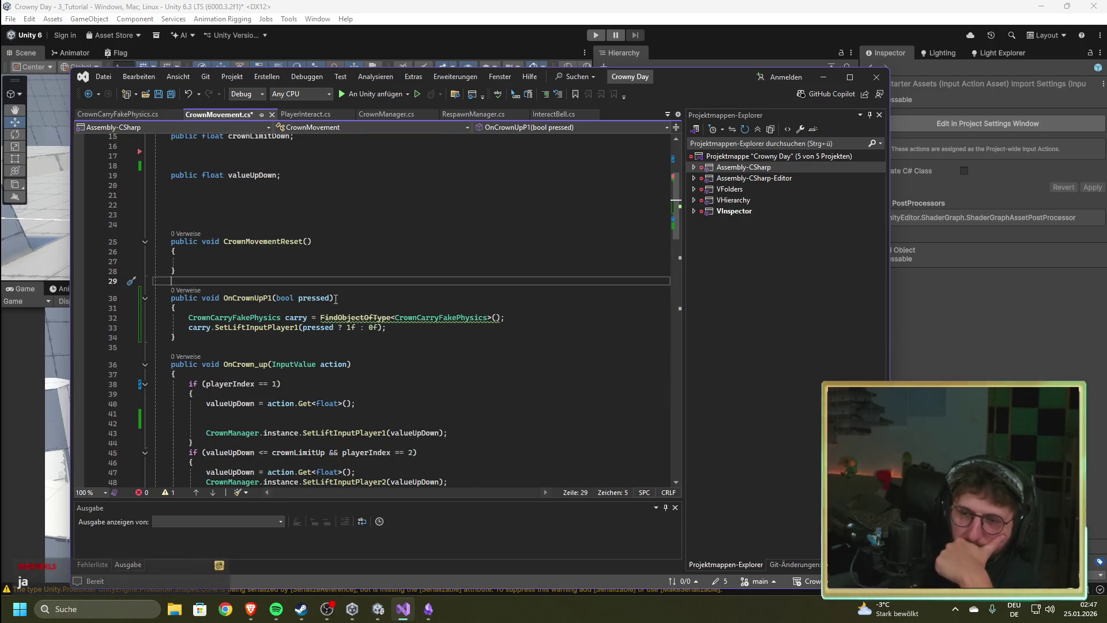
Step: Review CrownMovement.cs around line 28 and scroll through CrownCarryFakePhysics.cs
click(384, 268)
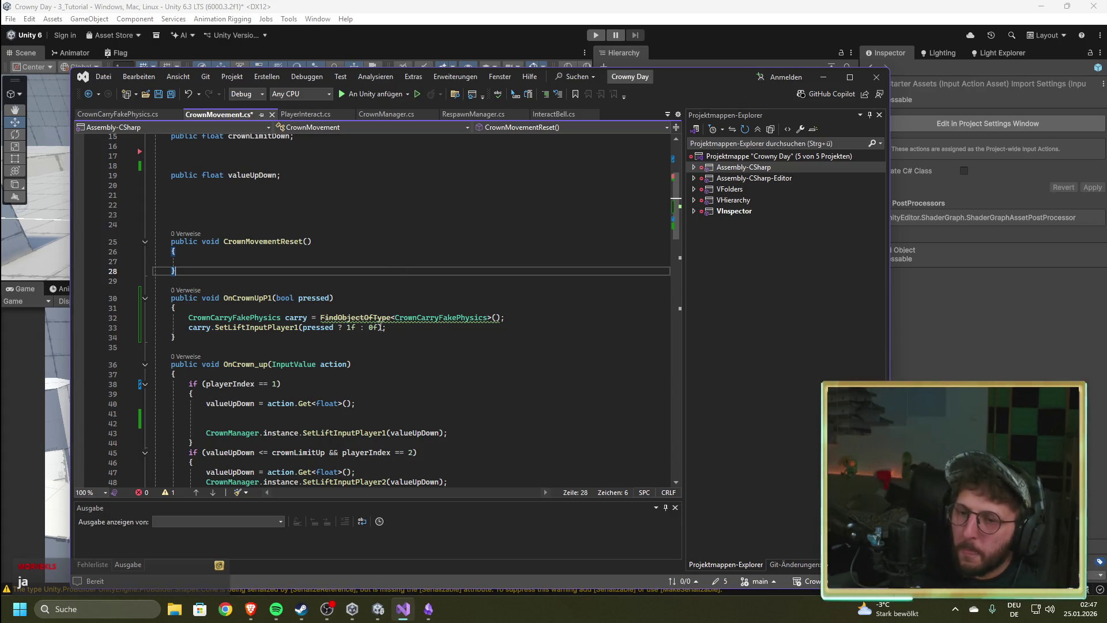
scroll(290, 427, up, 3)
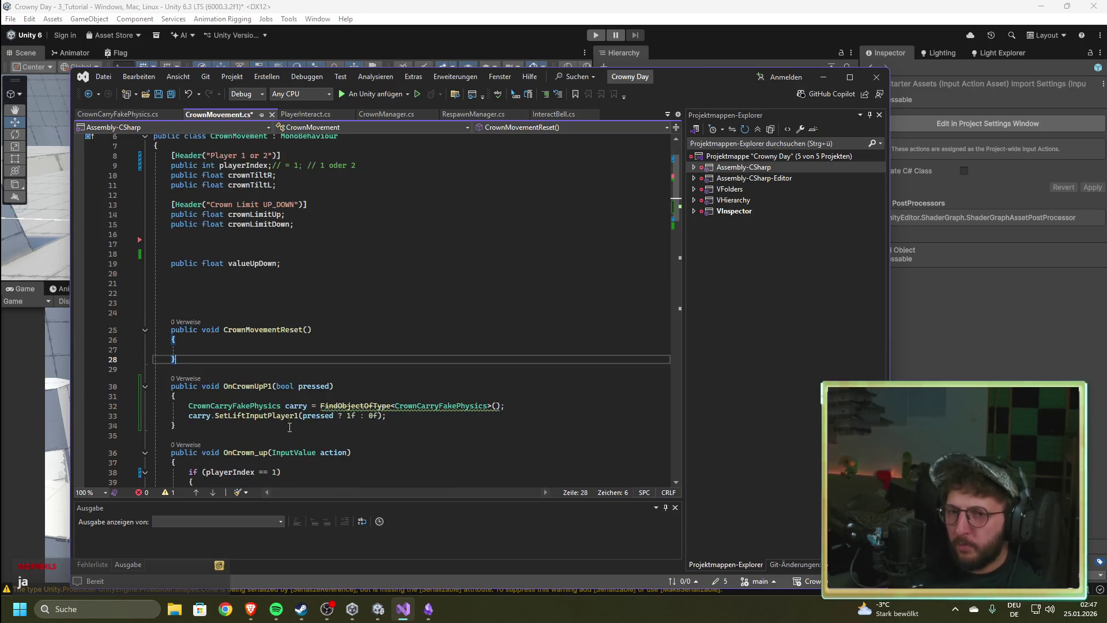
scroll(289, 427, up, 2)
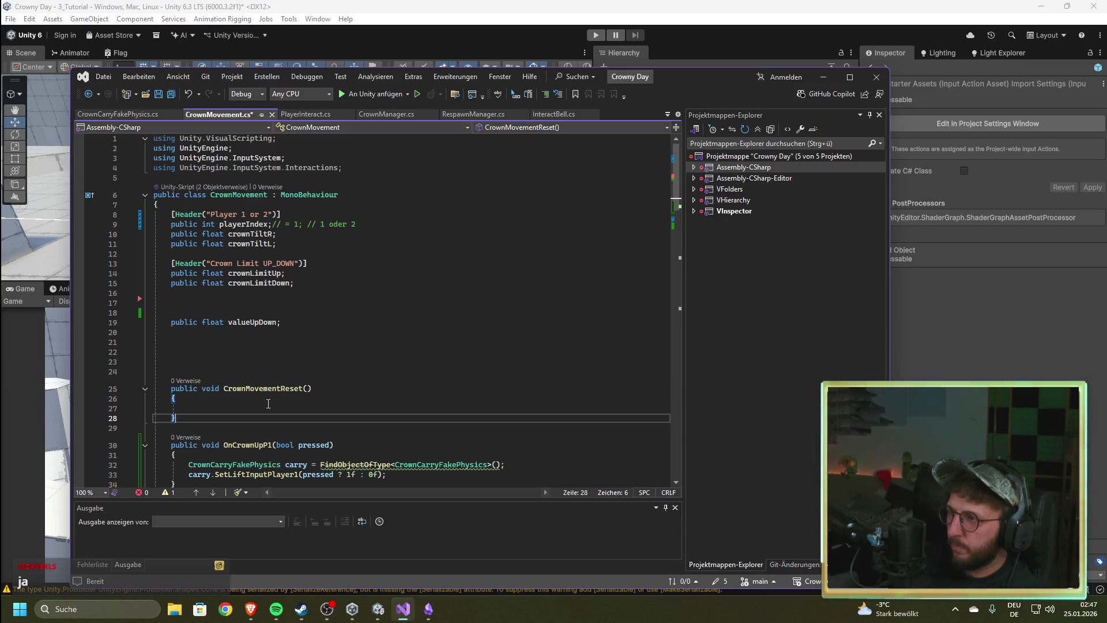
scroll(266, 404, down, 3)
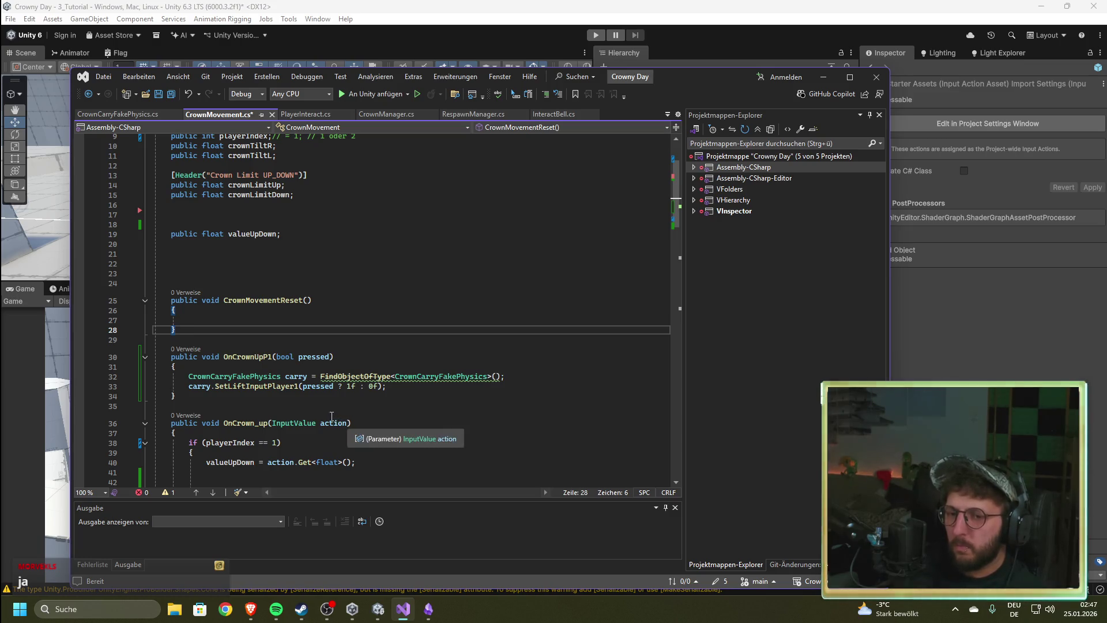
click(118, 114)
scroll(266, 245, up, 11)
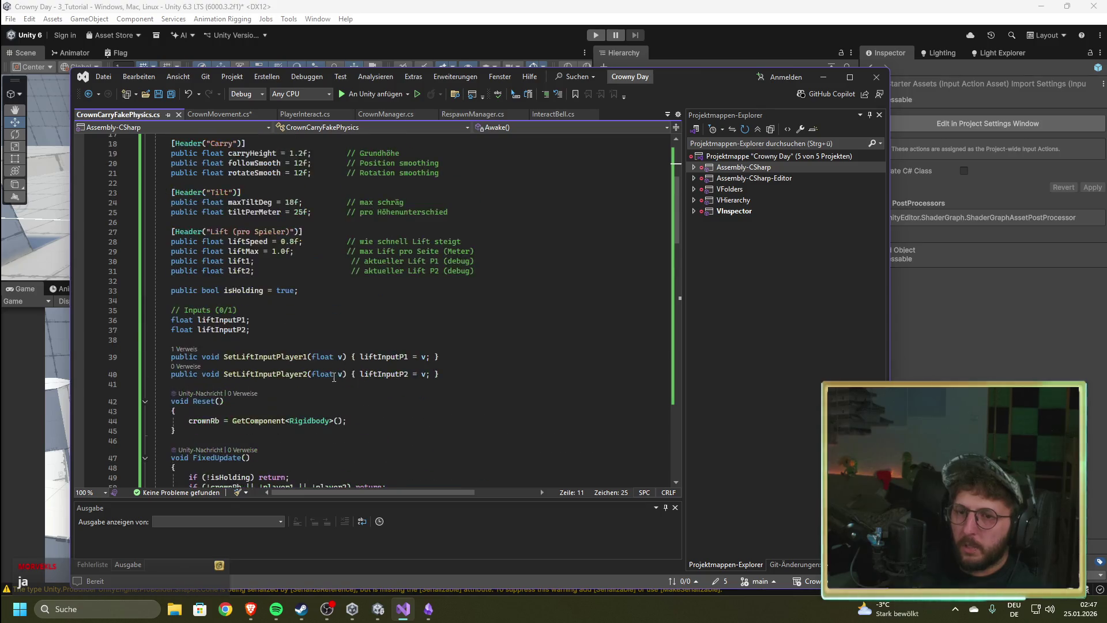
scroll(334, 378, down, 11)
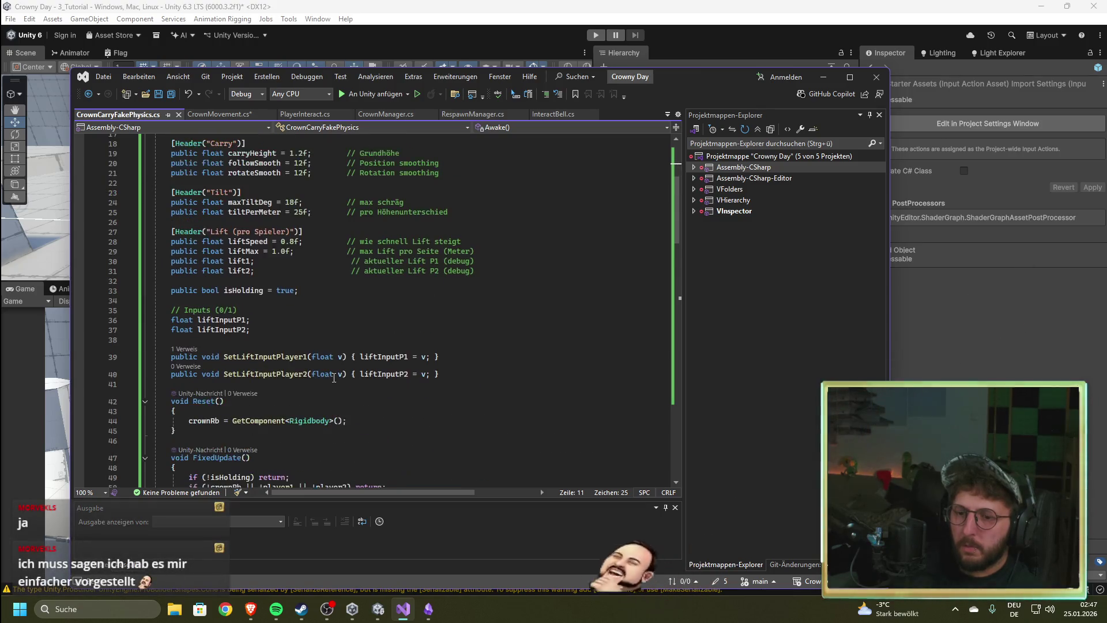
scroll(334, 378, down, 8)
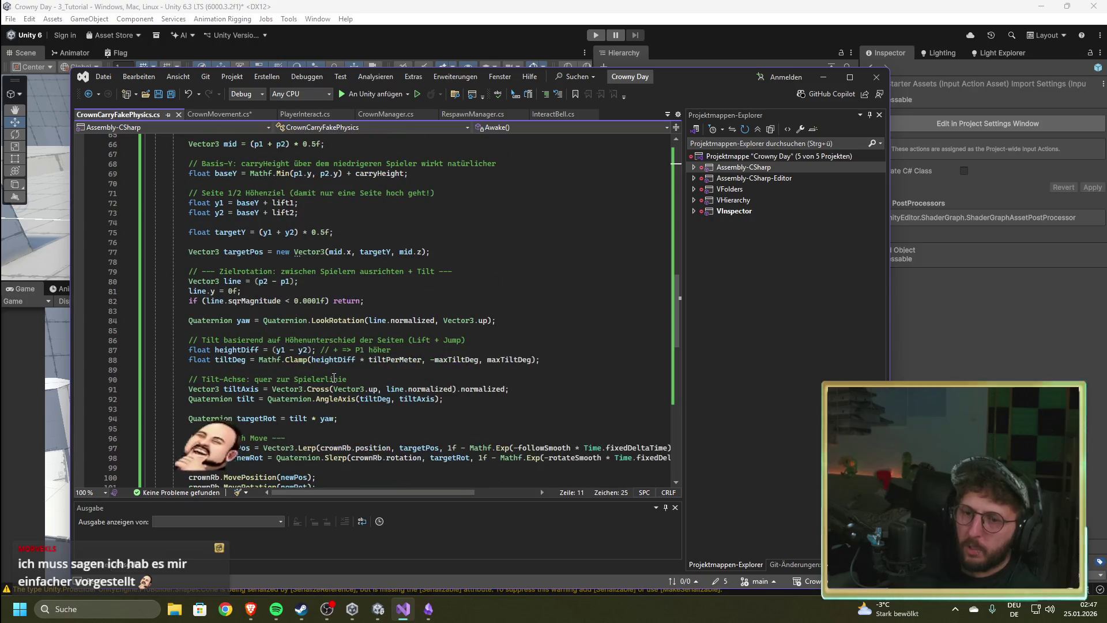
scroll(334, 378, down, 4)
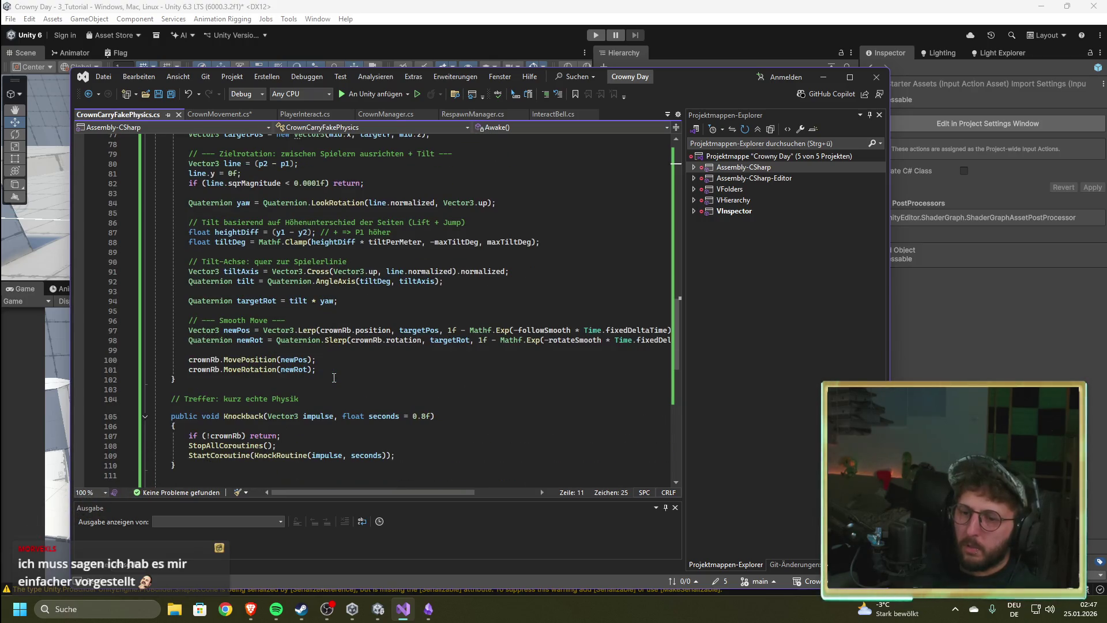
scroll(334, 378, up, 6)
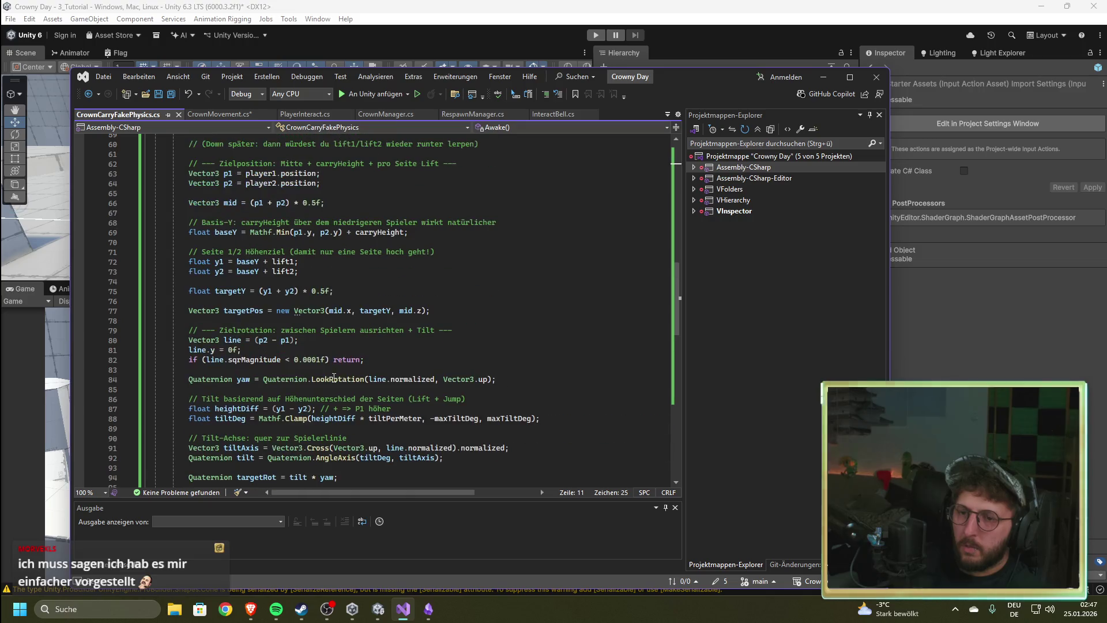
scroll(330, 378, up, 7)
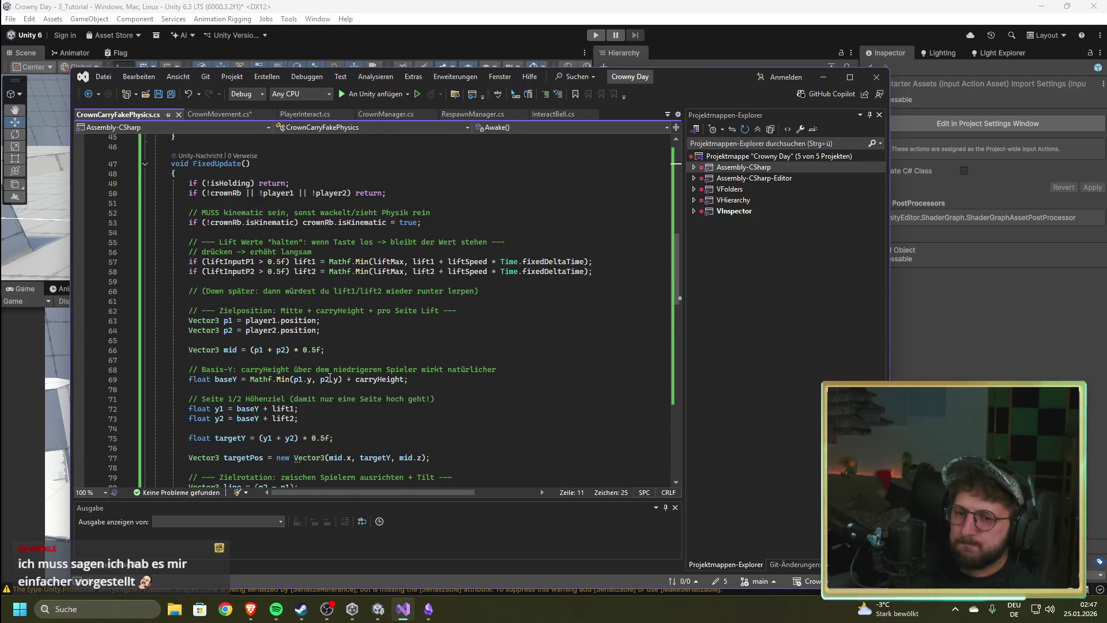
Step: Compare CrownMovement.cs with CrownCarryFakePhysics.cs, then select the FindObjectOfType lookup on line 32
click(225, 115)
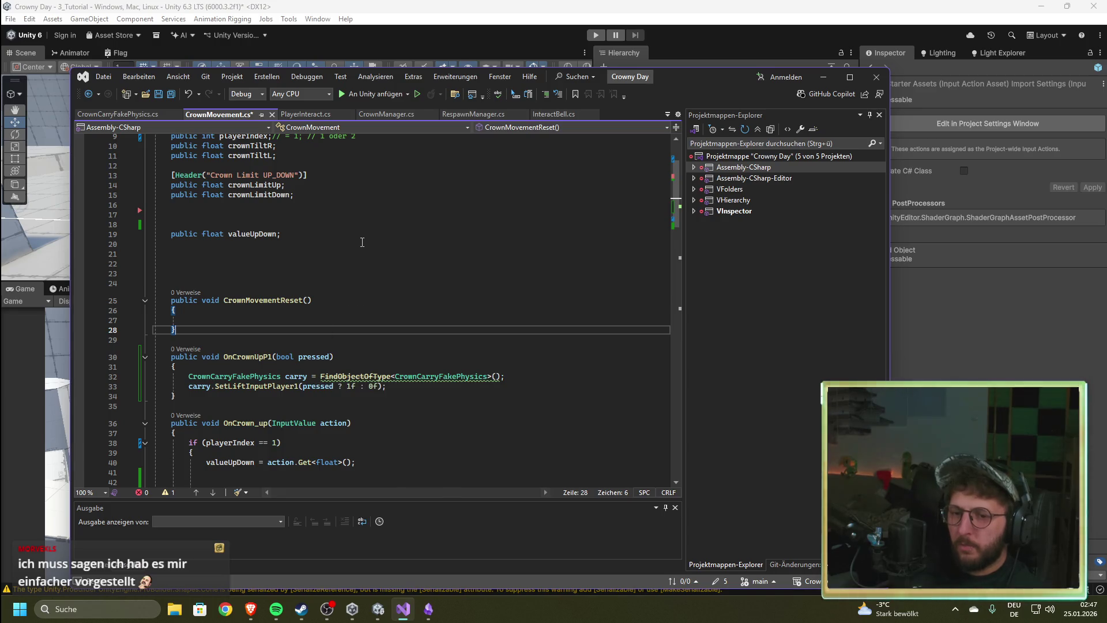
click(118, 115)
scroll(301, 324, up, 7)
scroll(301, 324, up, 5)
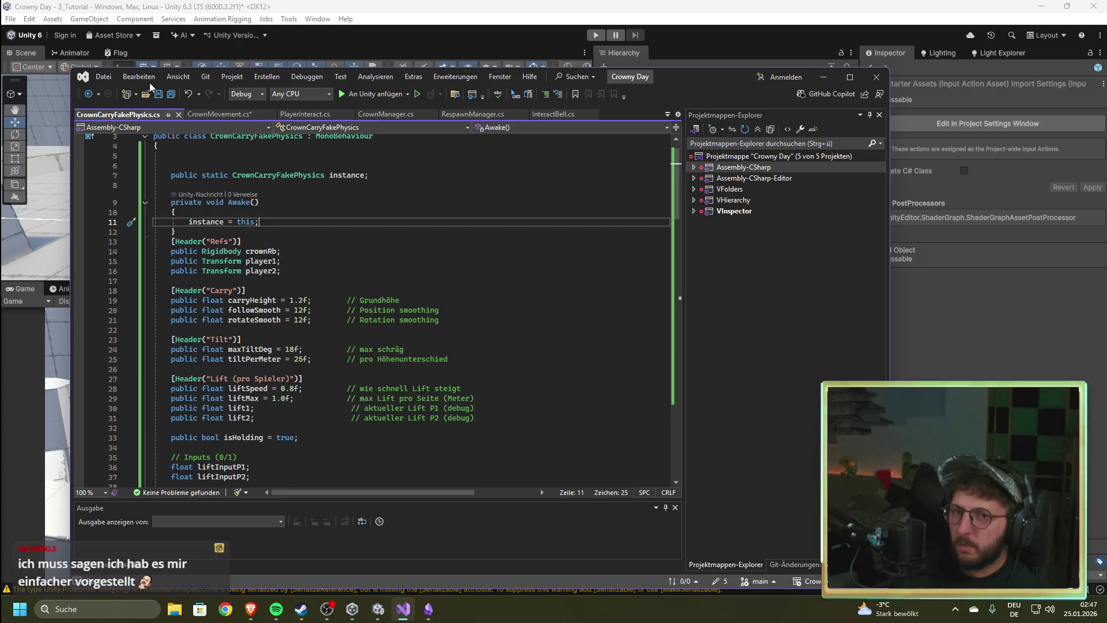
click(219, 115)
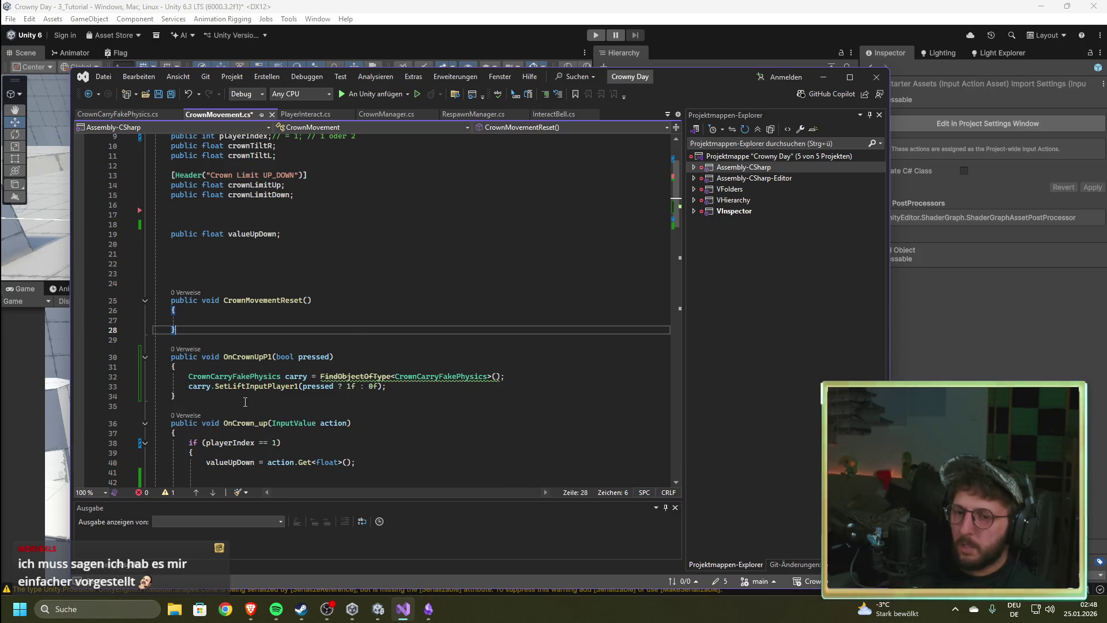
click(128, 115)
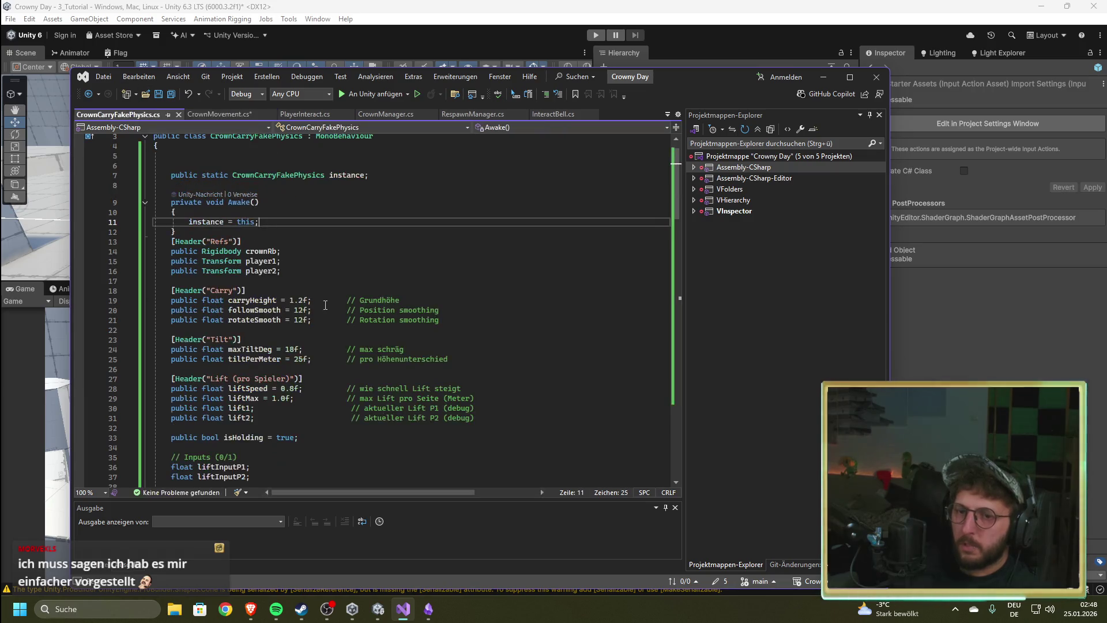
scroll(323, 323, down, 7)
click(219, 115)
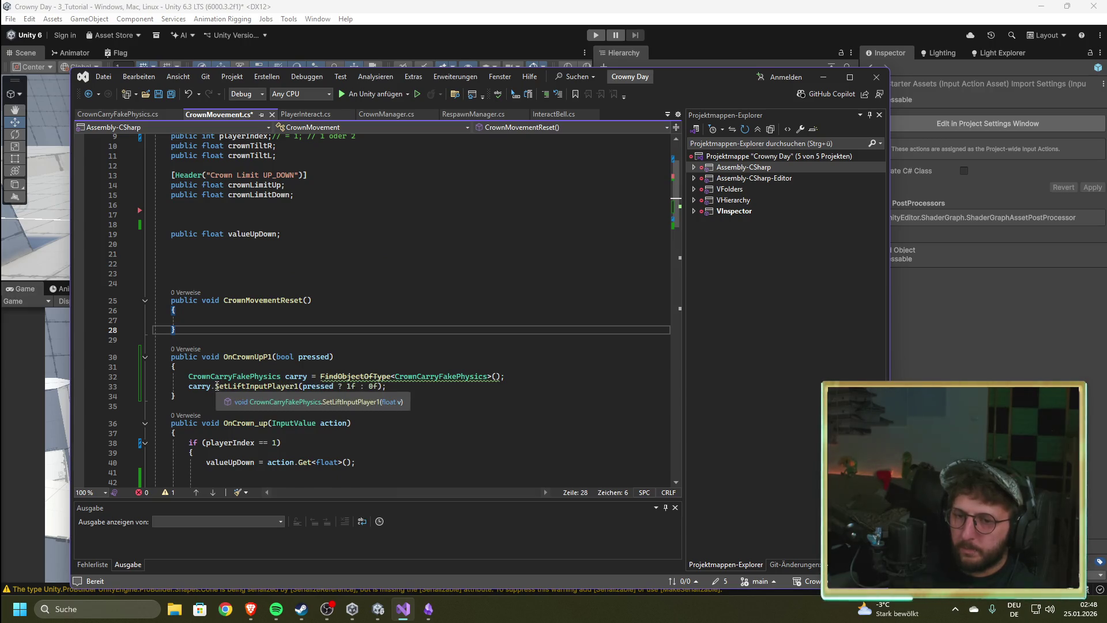
drag(282, 376, 504, 377)
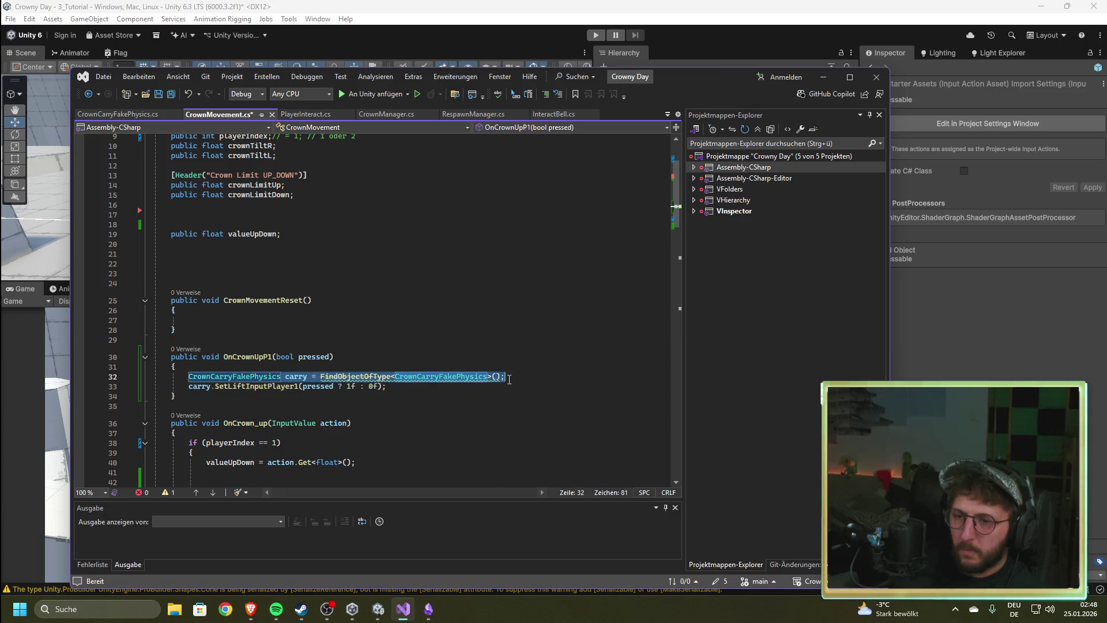
Step: Rewrite OnCrownUpP1 to call CrownCarryFakePhysics.instance.SetLiftInputPlayer1 directly, remove leftover text, and save
key(BackSpace)
text(.)
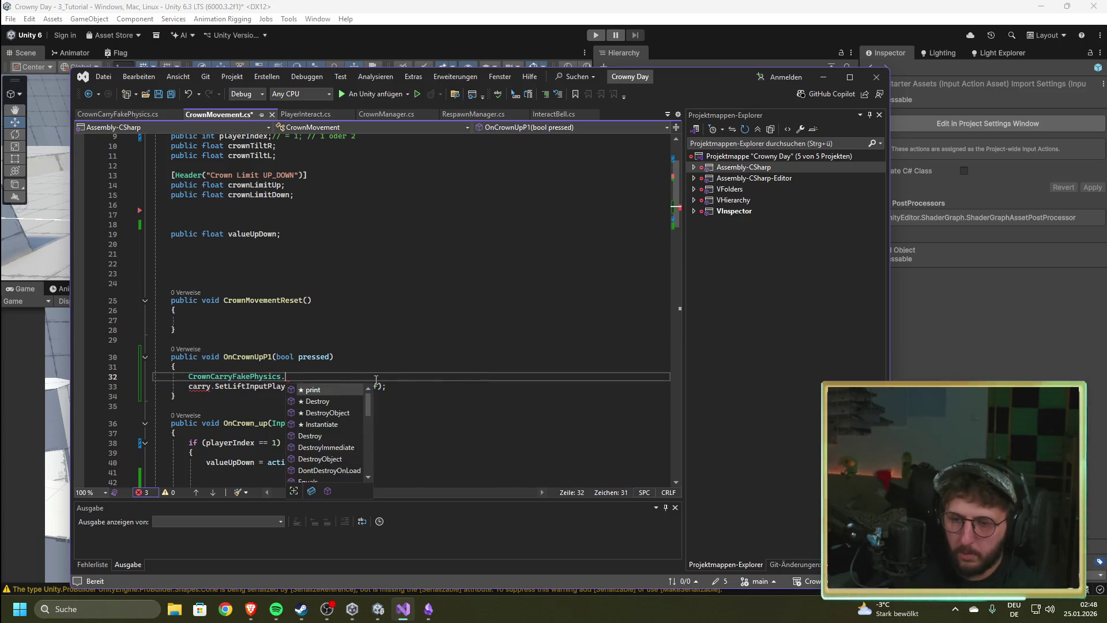
text(instance.S)
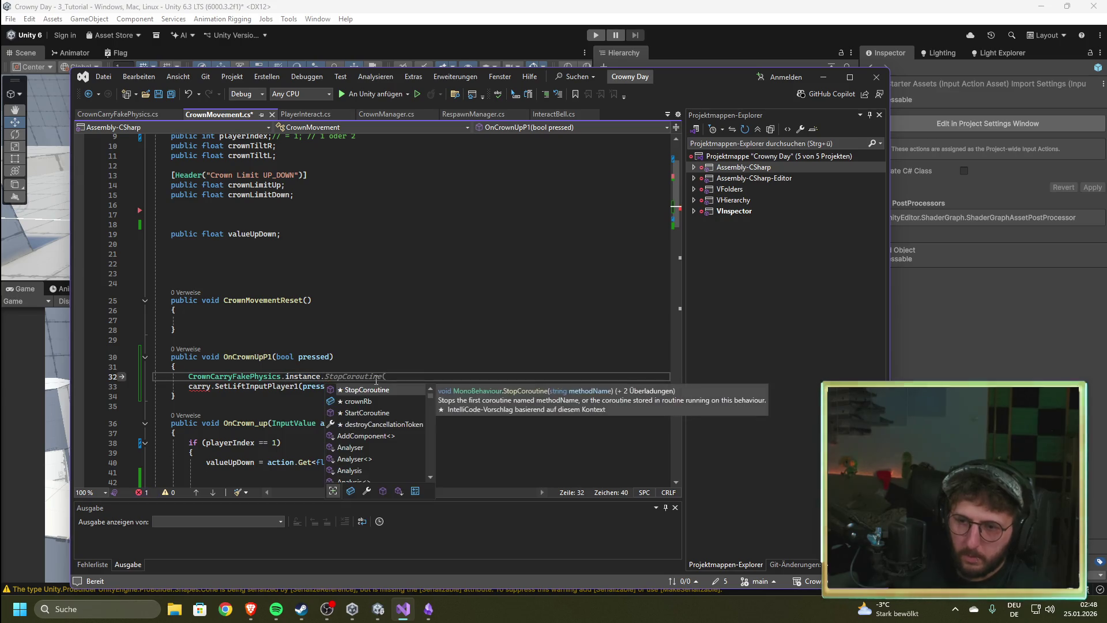
mouse_move(175, 396)
mouse_down()
mouse_move(342, 379)
mouse_move(215, 390)
mouse_up()
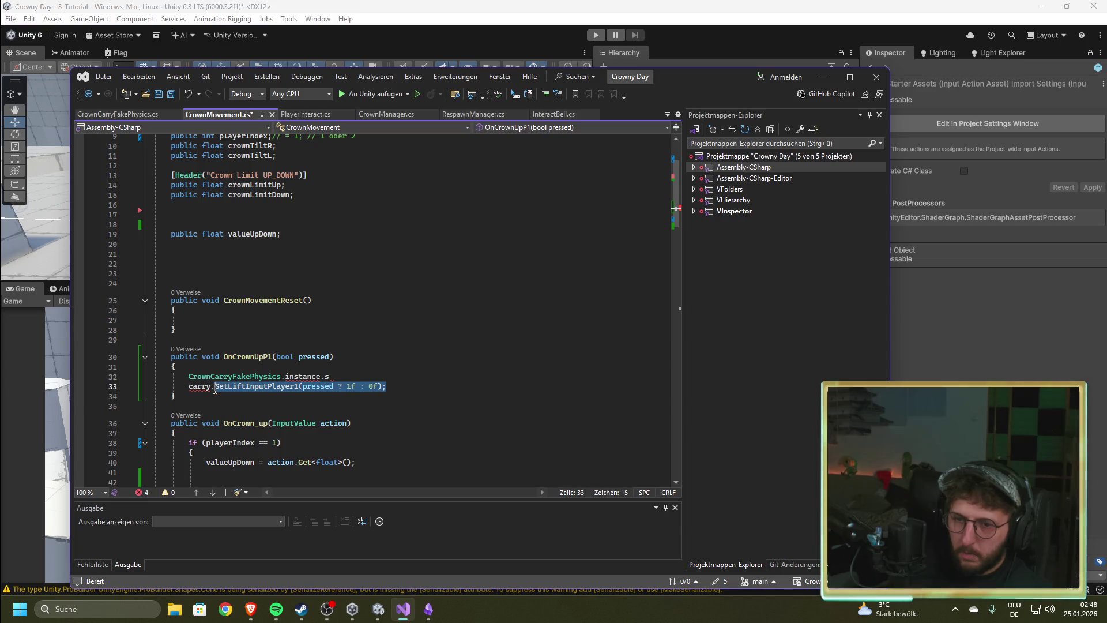
key(Delete)
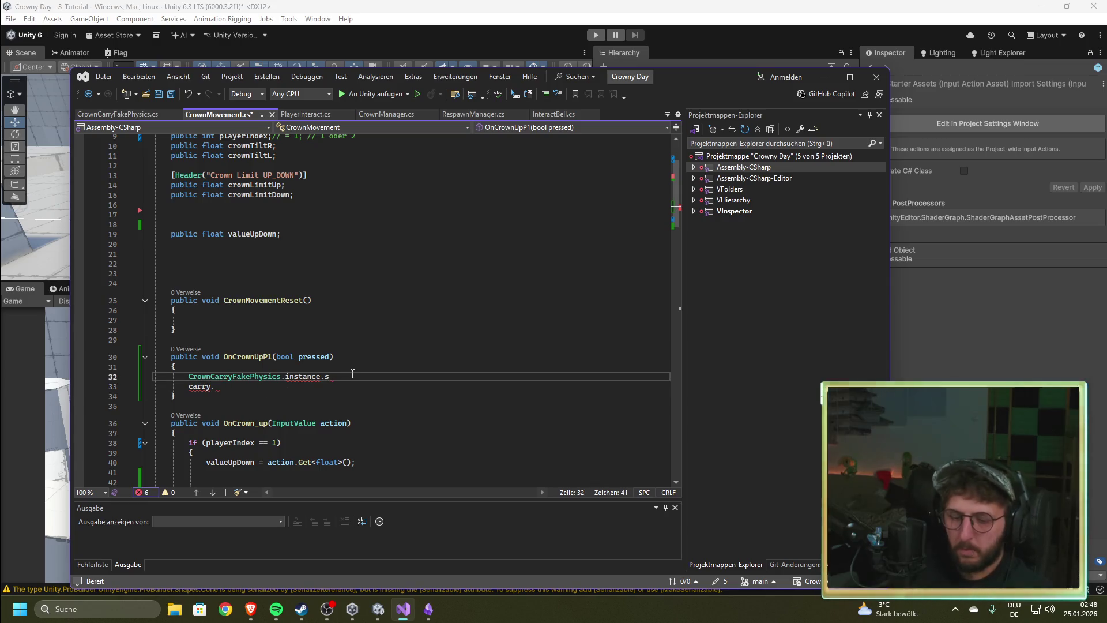
key(Tab)
key(shift+Home)
key(BackSpace)
click(283, 407)
key(ctrl+s)
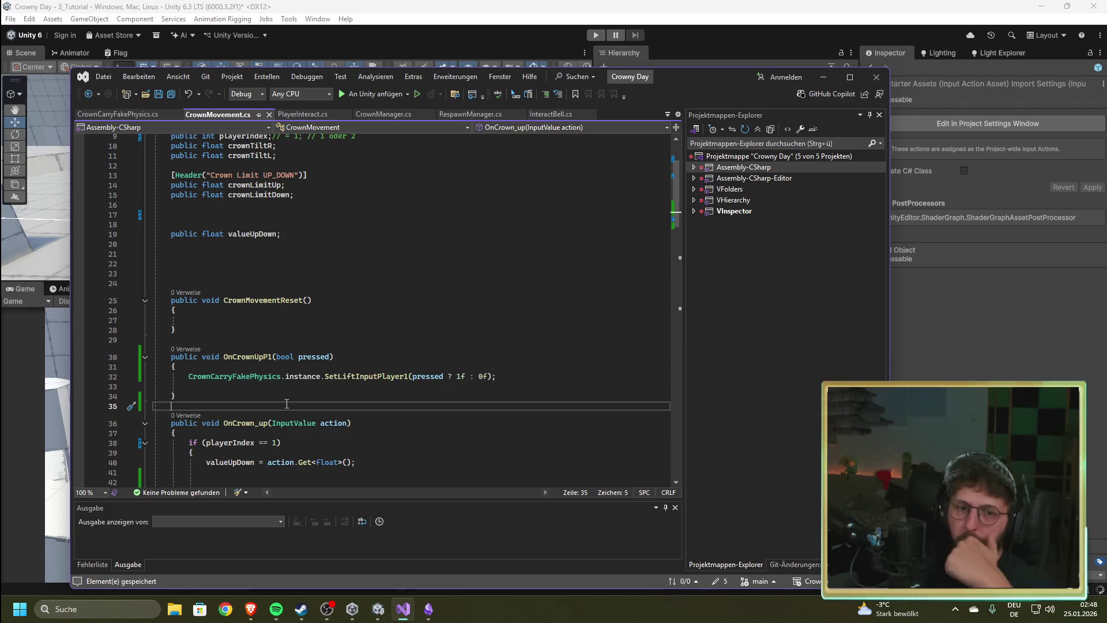
click(435, 255)
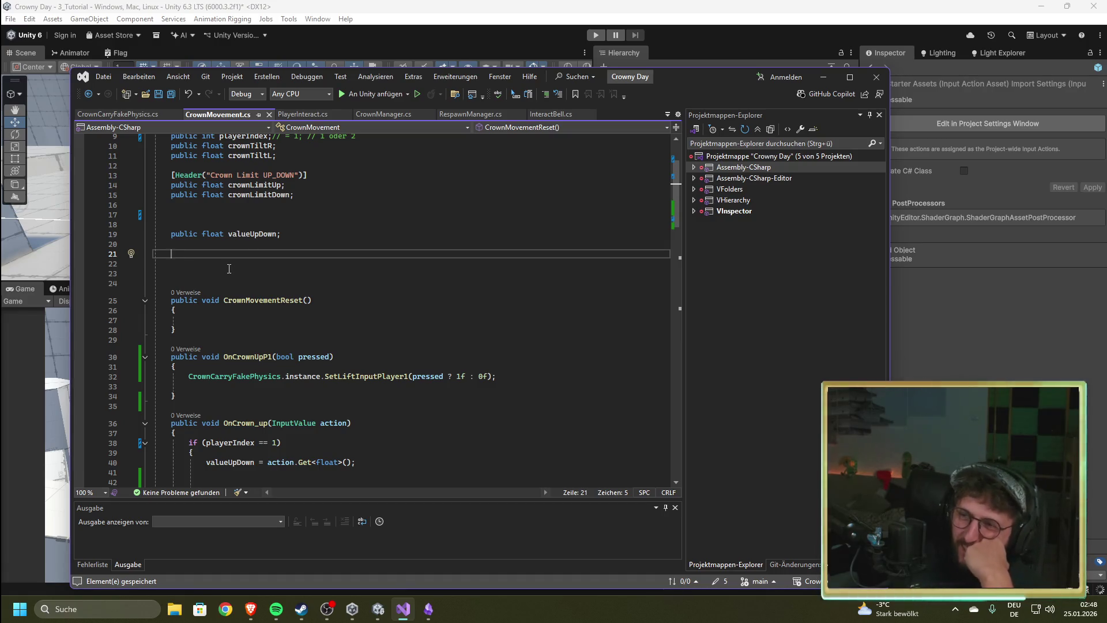
click(592, 3)
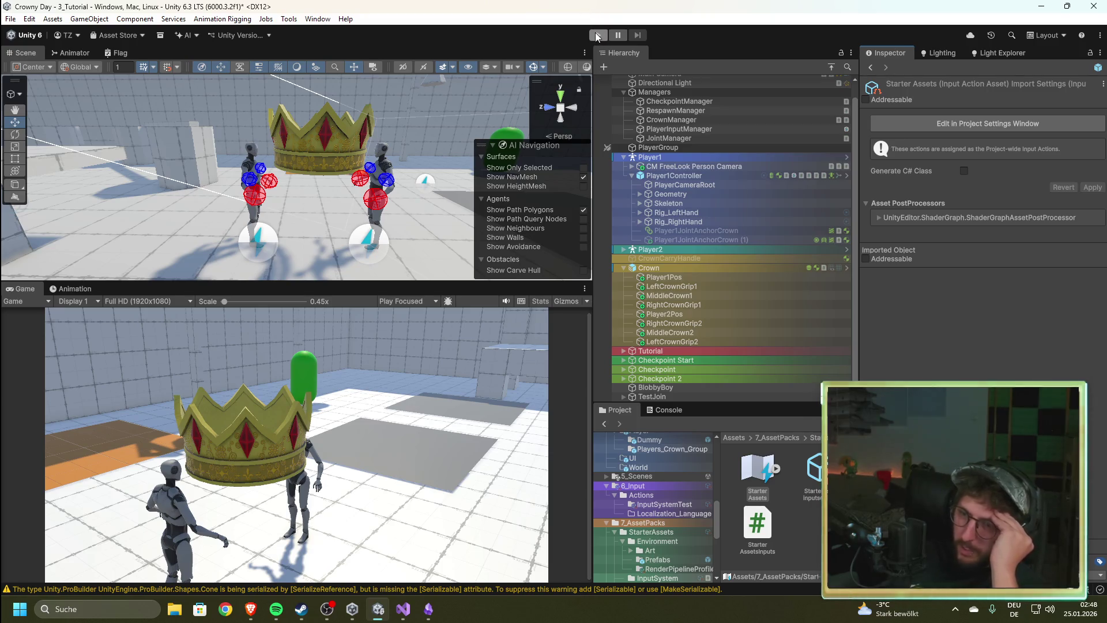
Step: Run a quick playtest, stop it, and select CrownManager to view its carry settings
click(589, 32)
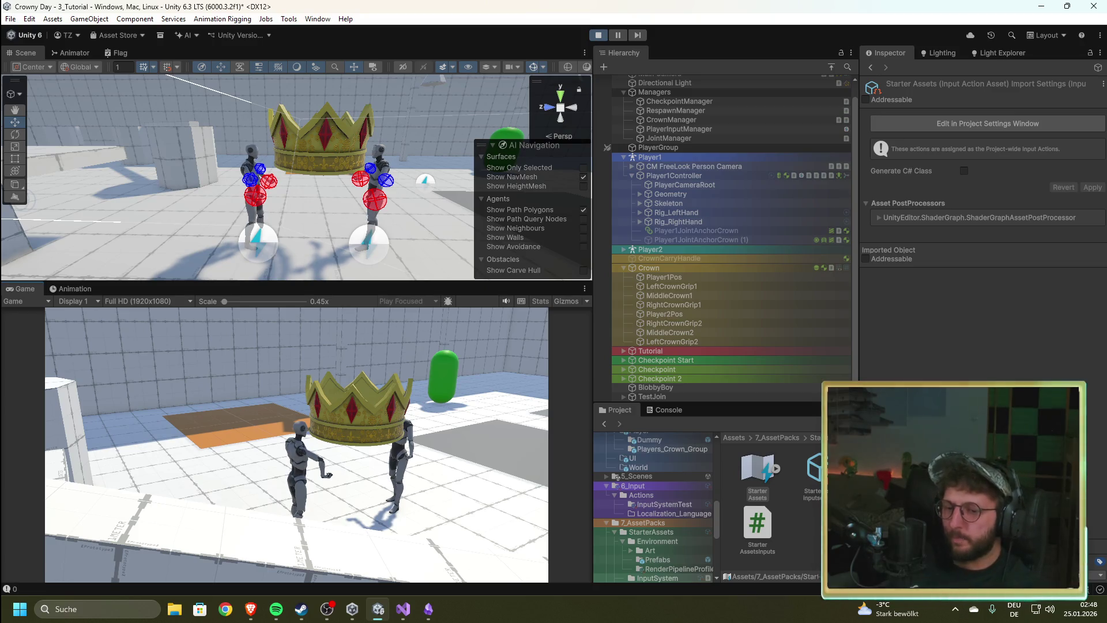
click(600, 35)
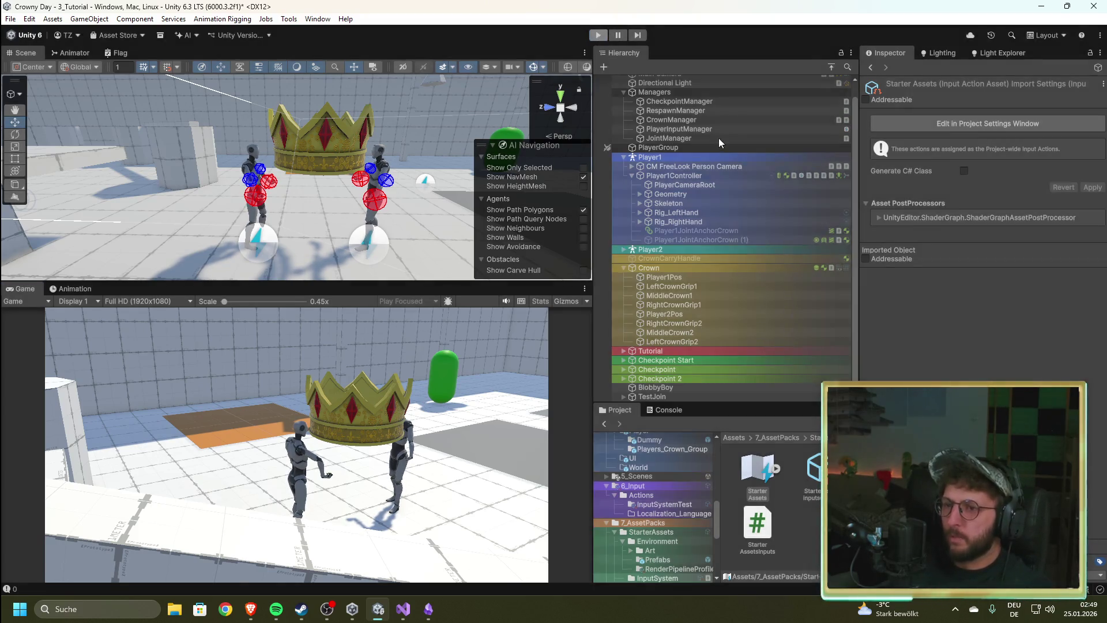
click(694, 113)
click(694, 120)
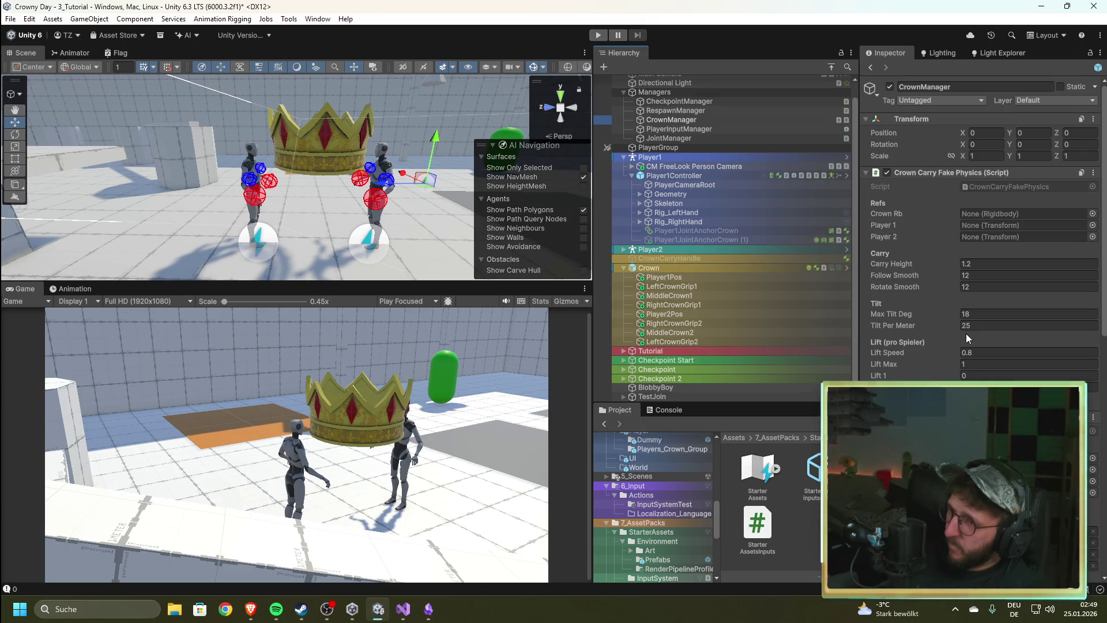
Step: Assign Crown, Player1Controller and Player2Controller to the Refs fields, then start Play mode
drag(656, 268, 985, 214)
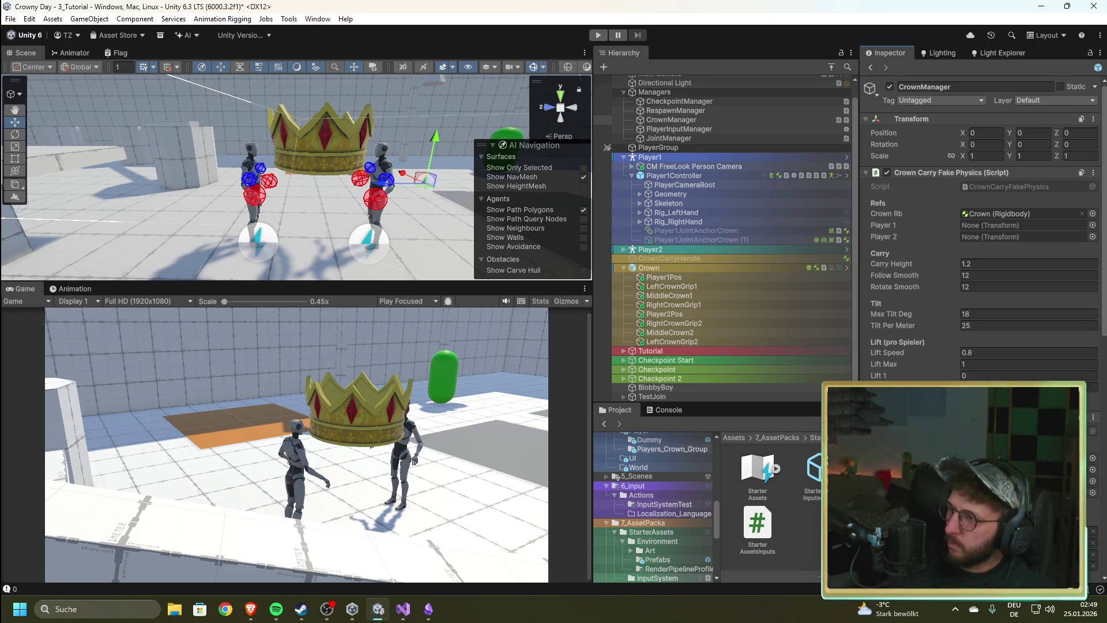
drag(672, 173, 978, 224)
click(623, 249)
drag(663, 268, 975, 238)
click(599, 35)
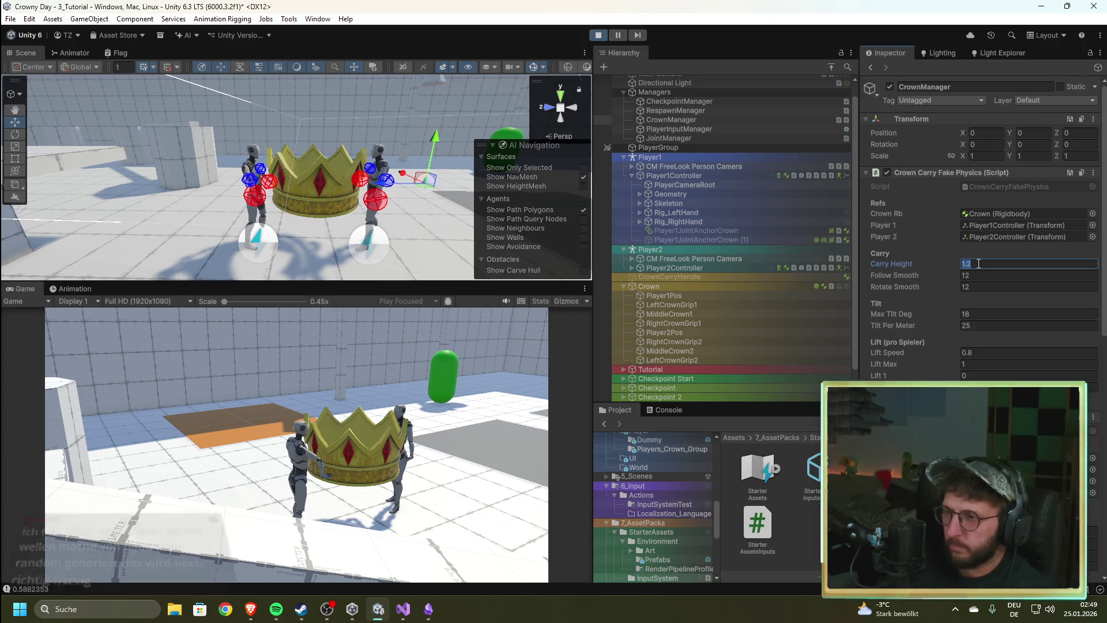
Step: During play, set Carry Height to 1.5, leave Follow Smooth at 12, then stop play mode
text(1.5)
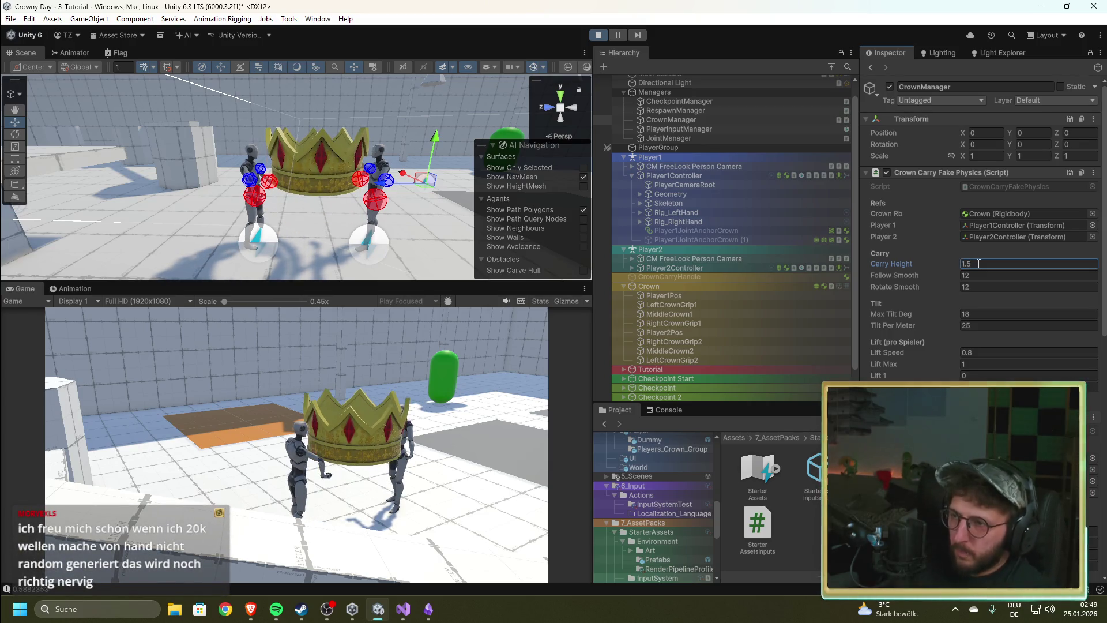
click(979, 277)
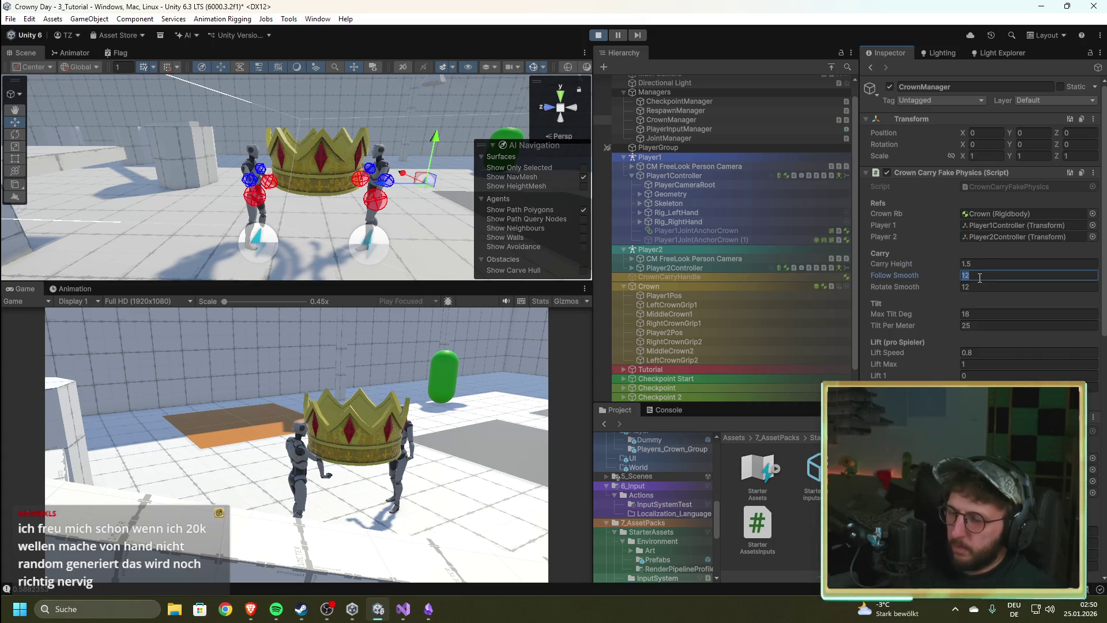
key(Return)
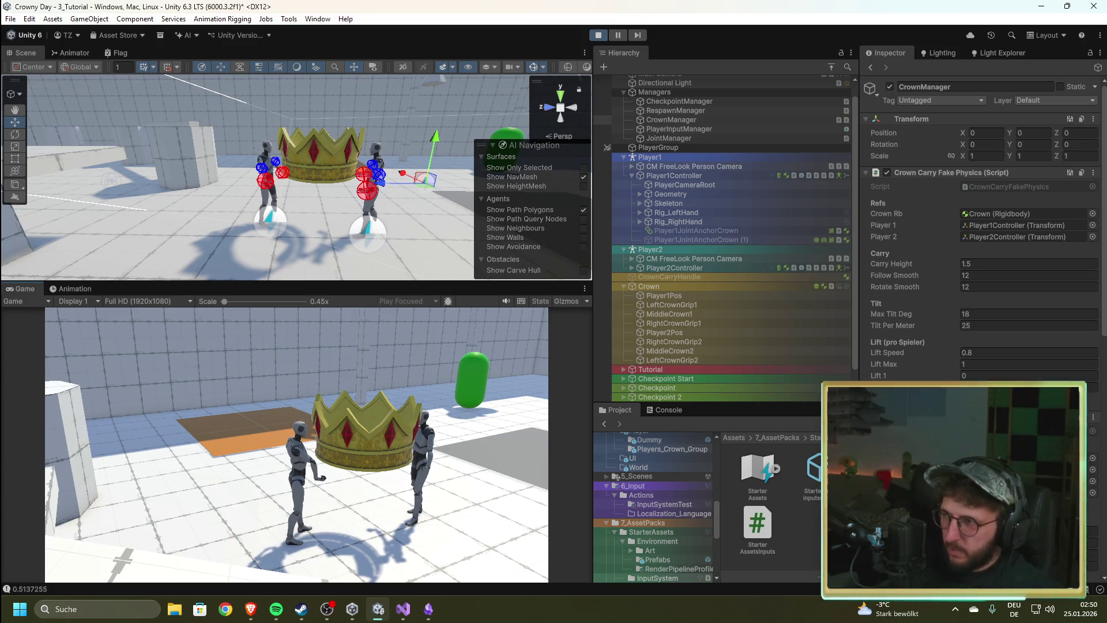
click(598, 34)
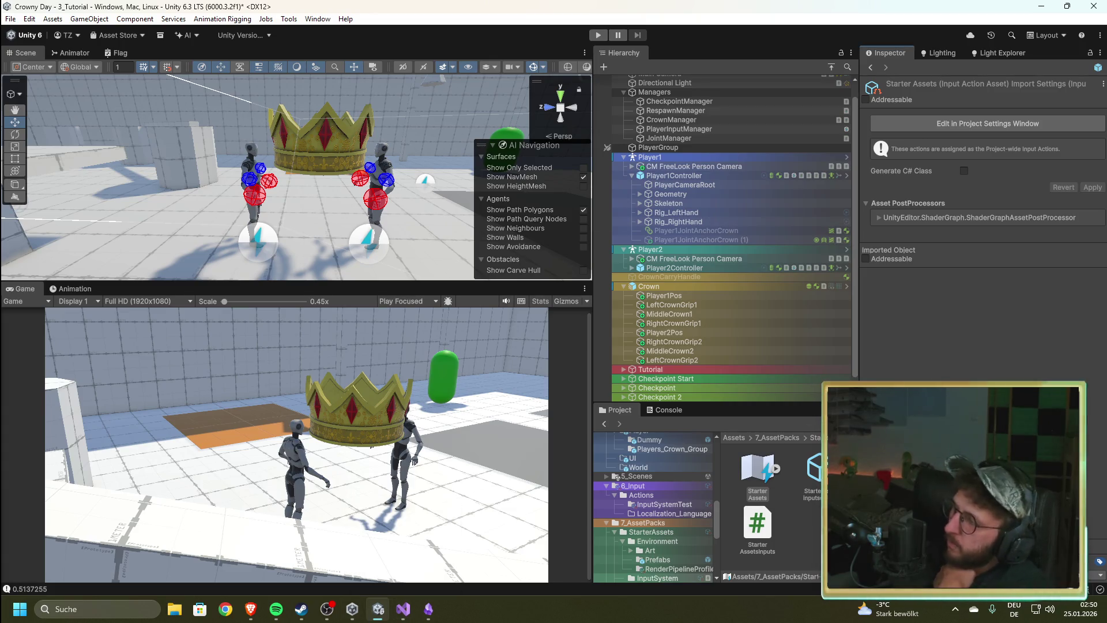
Step: Show CrownManager's Crown Carry Fake Physics: Carry Height 1.2, Max Tilt 18, Lift Speed 0.8
click(428, 610)
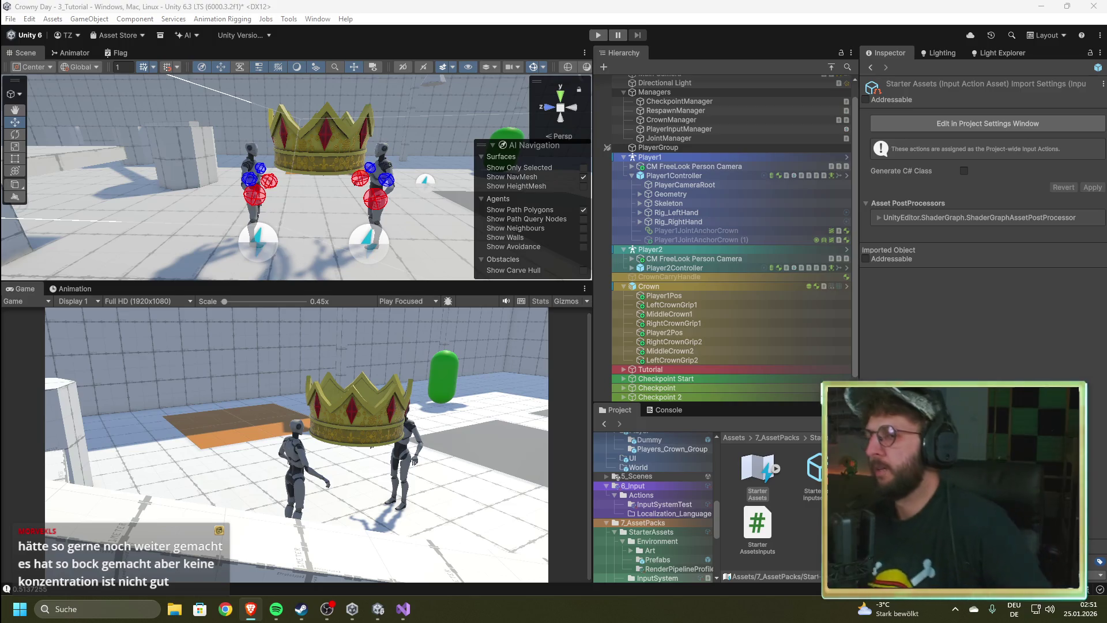
click(1027, 296)
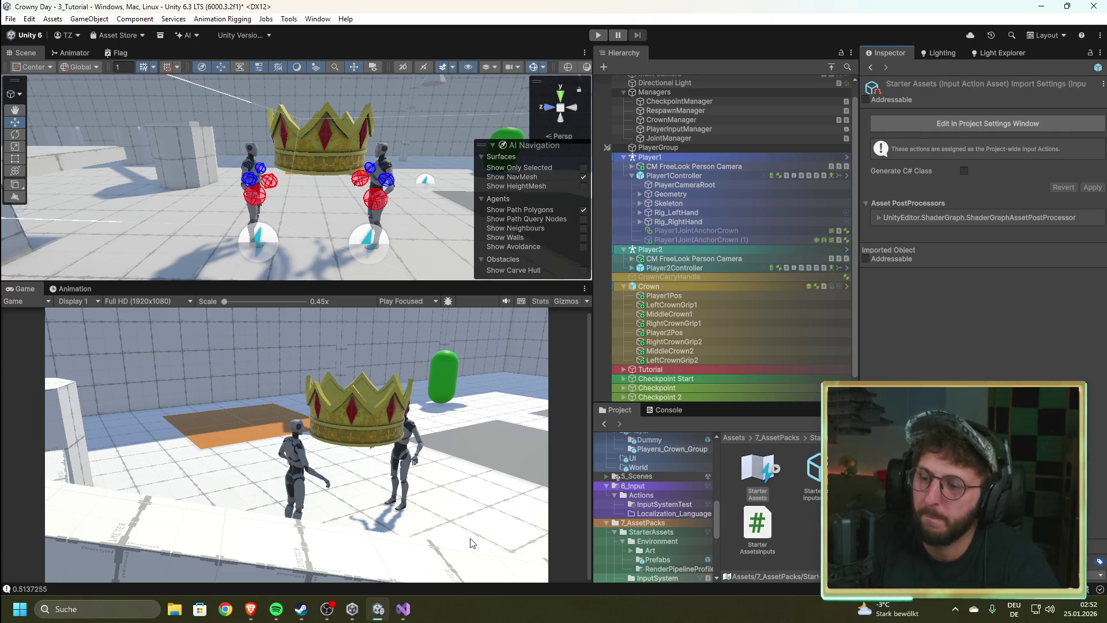
mouse_move(403, 616)
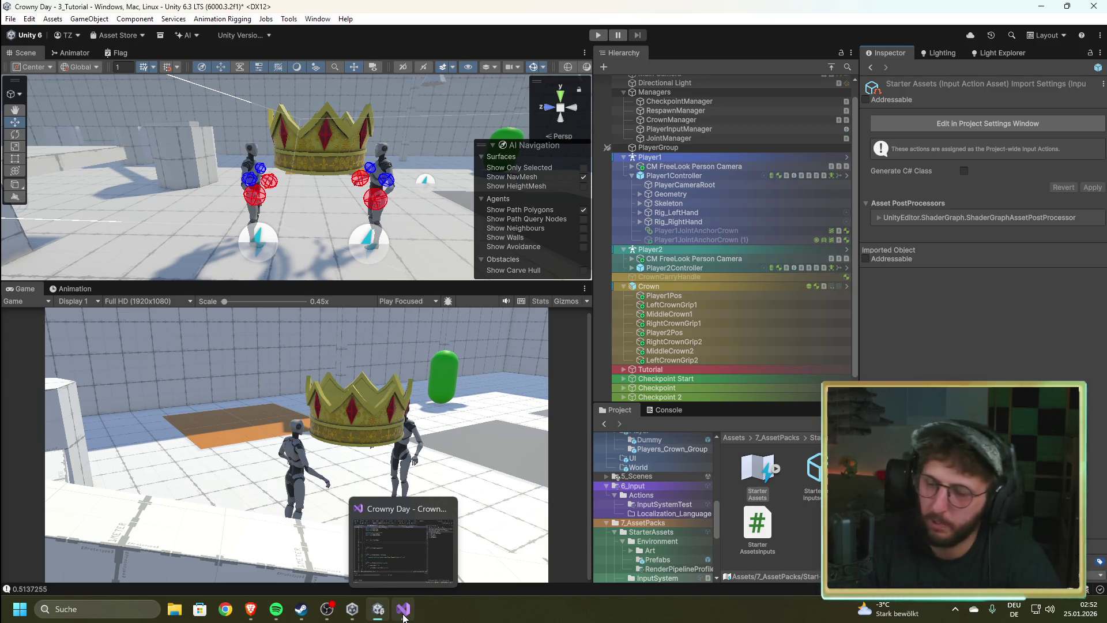
click(672, 120)
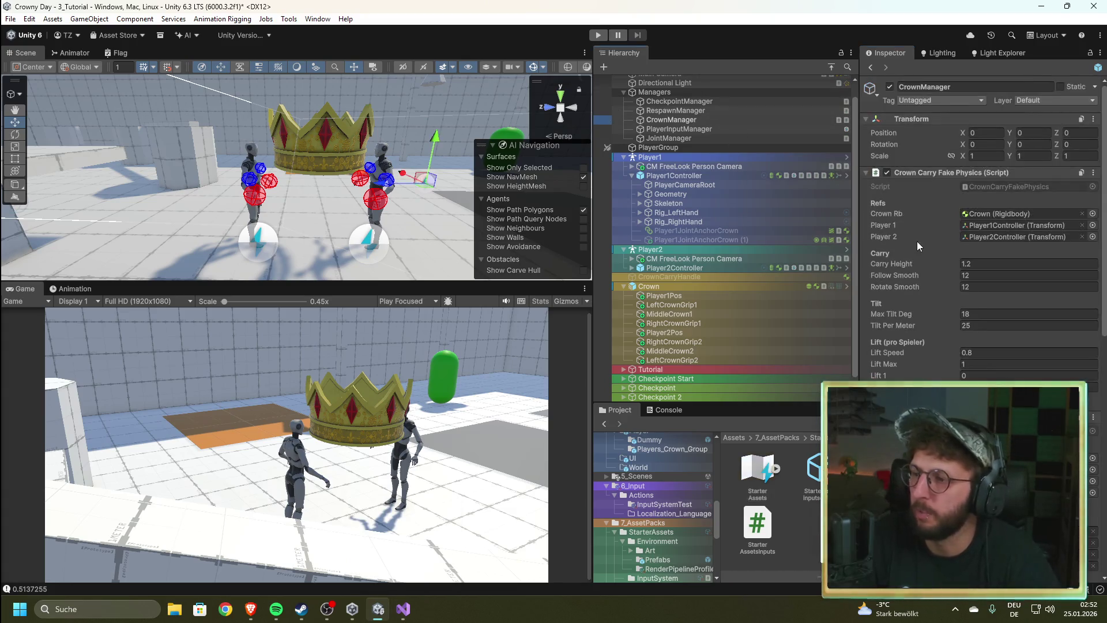
Step: Run and stop the playtest, then bring CrownMovement.cs forward in Visual Studio
click(598, 35)
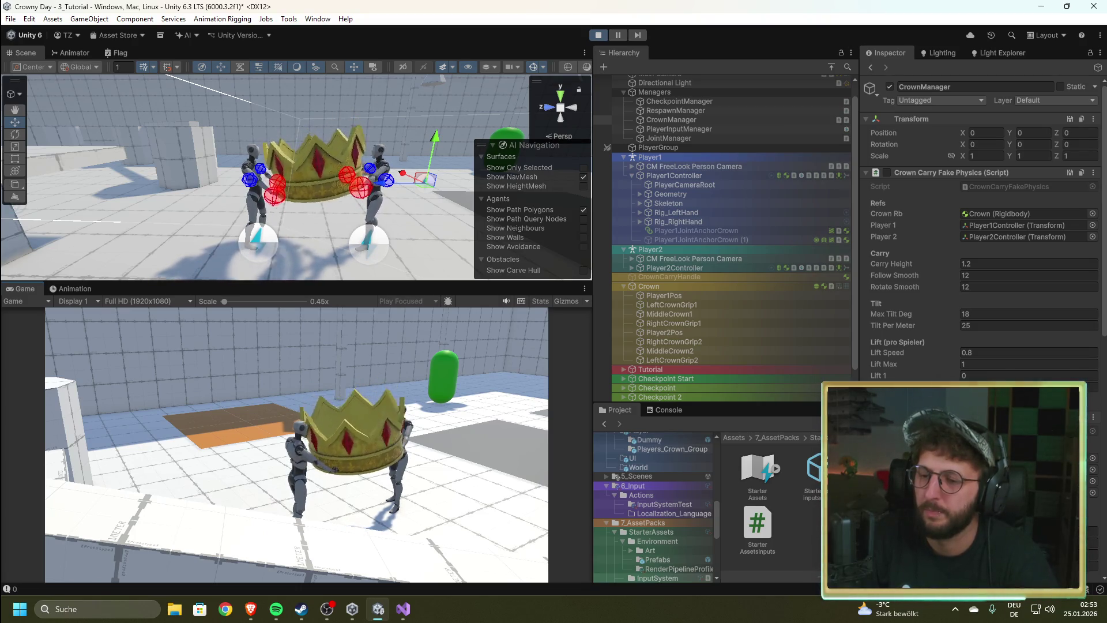
click(598, 35)
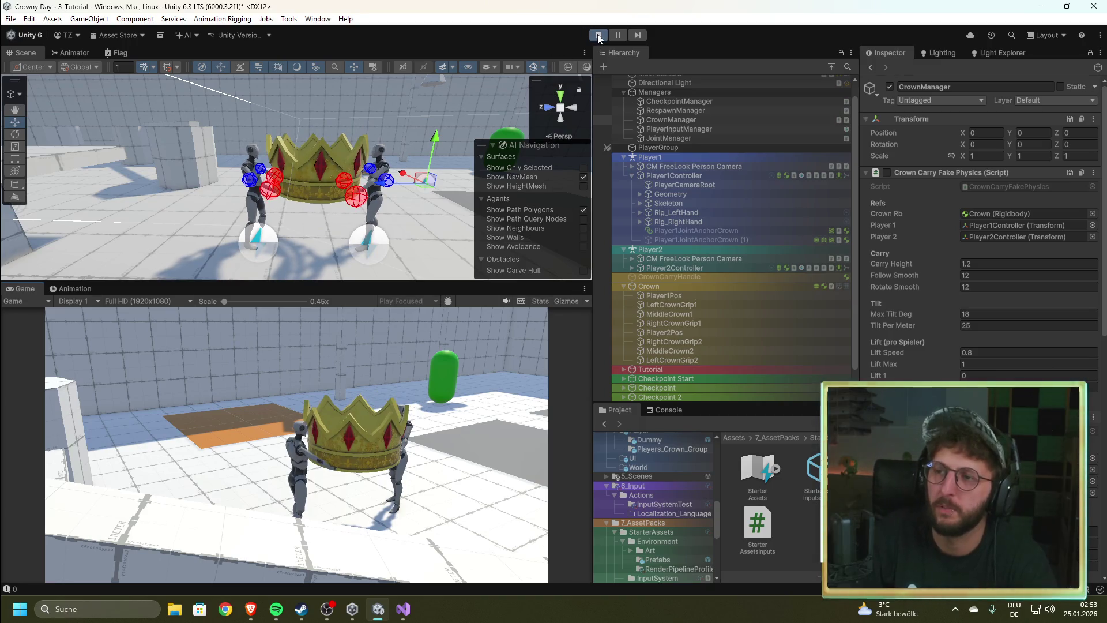
click(403, 609)
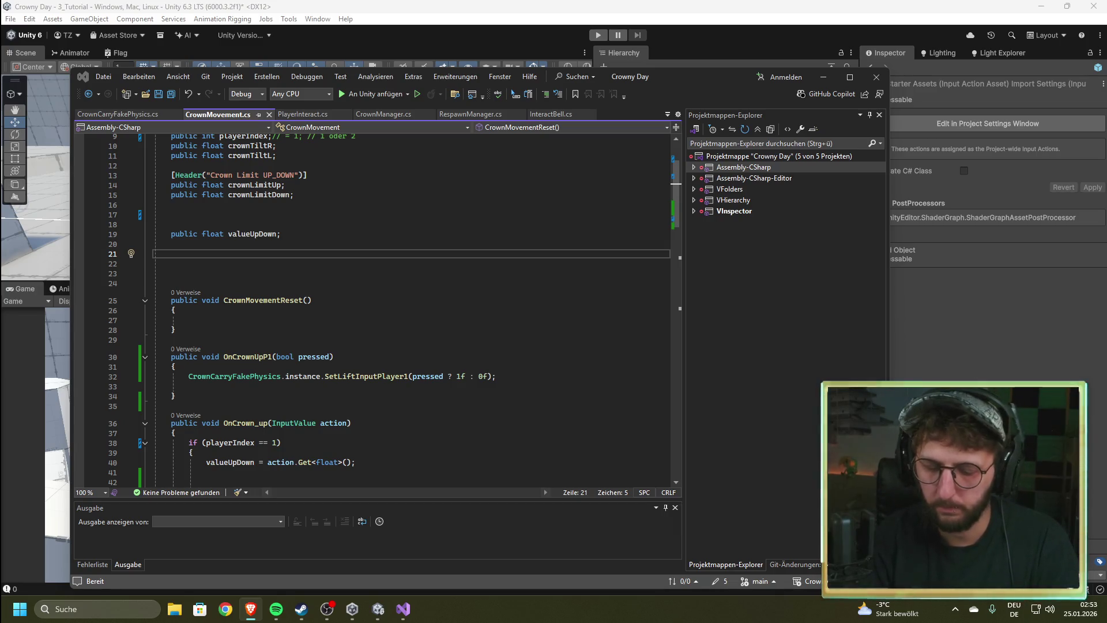
Step: Open CrownManager.cs at ApplyPlayerLift, placing the caret on the freeze-height comment
scroll(381, 316, down, 13)
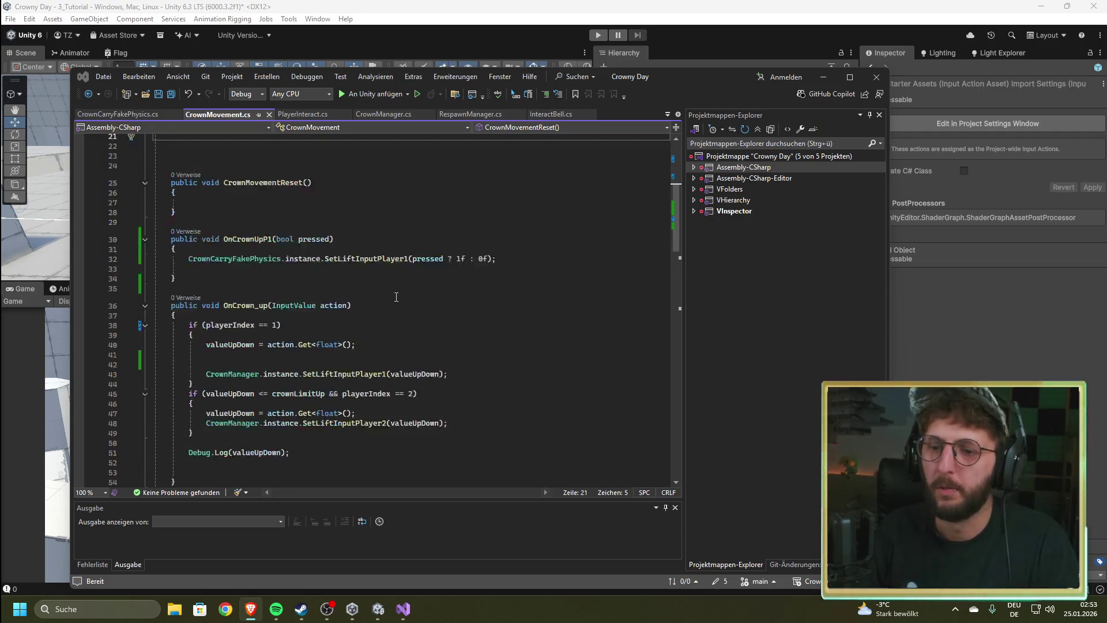
scroll(381, 316, down, 5)
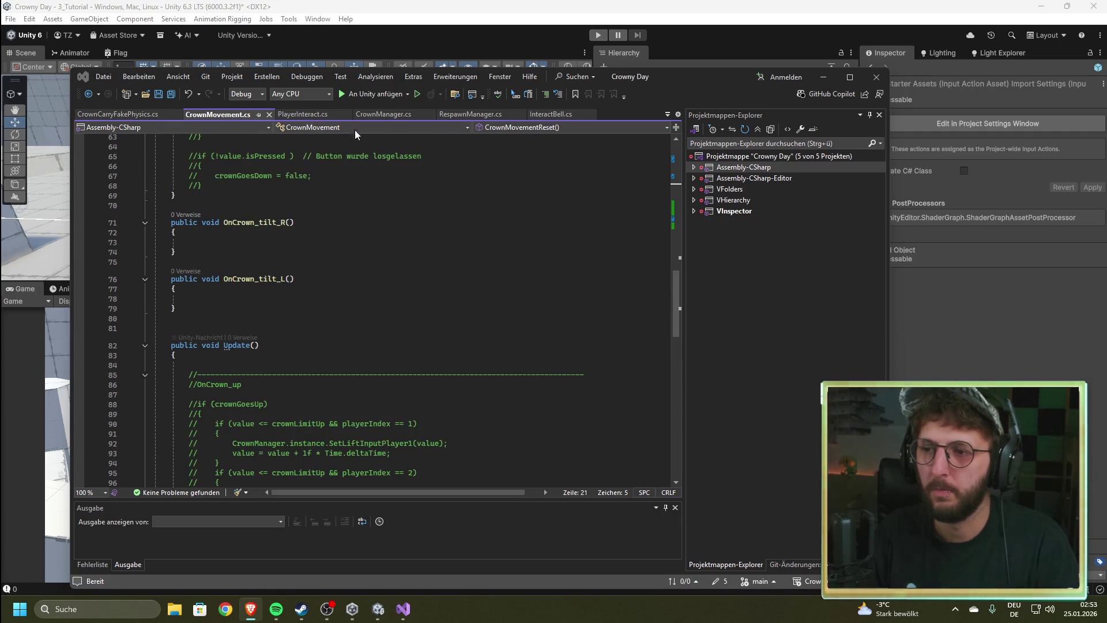
click(386, 113)
scroll(301, 334, up, 3)
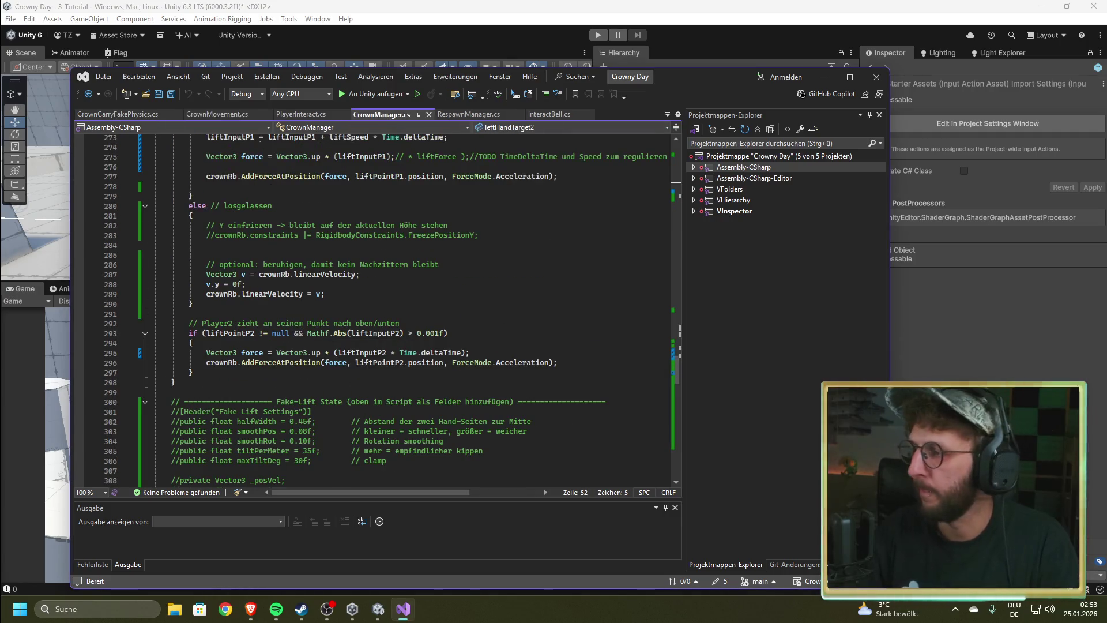
key(alt+Tab)
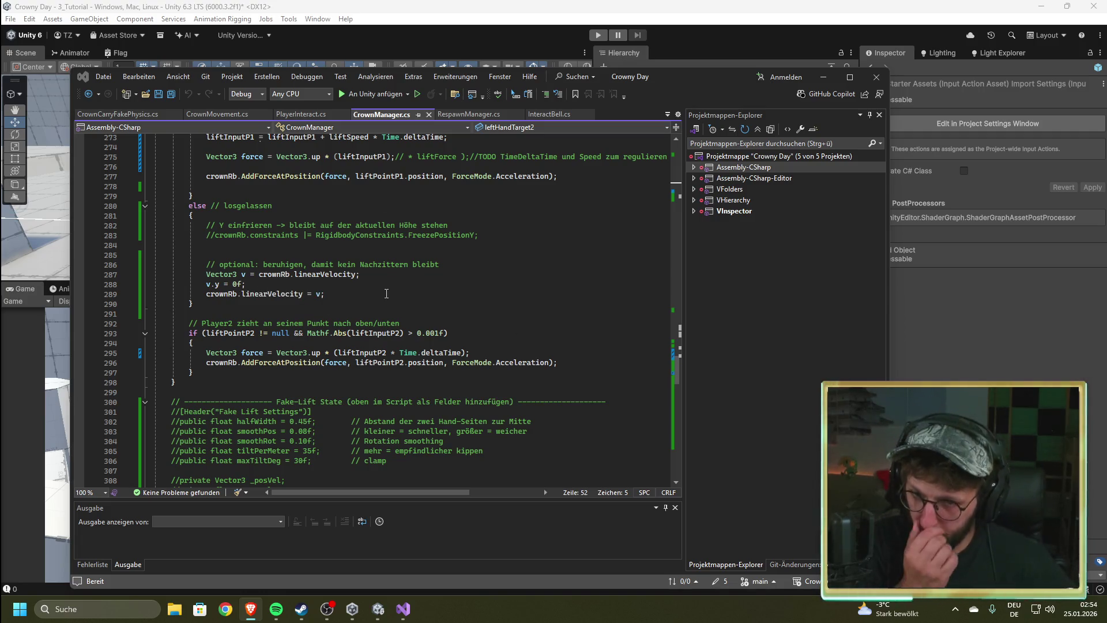
scroll(387, 293, up, 3)
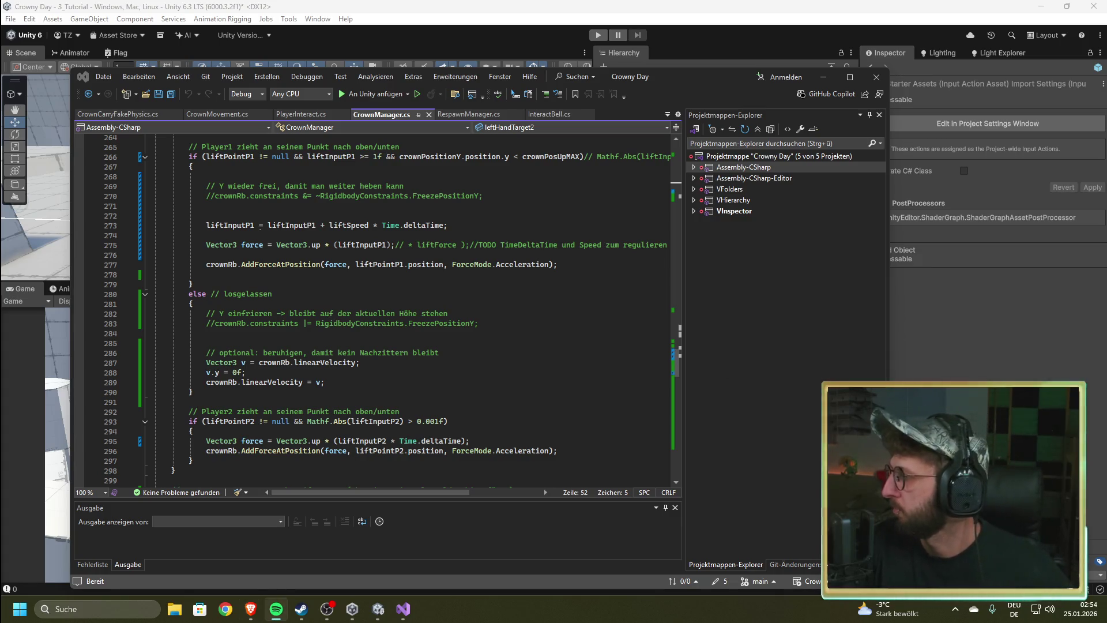
click(490, 312)
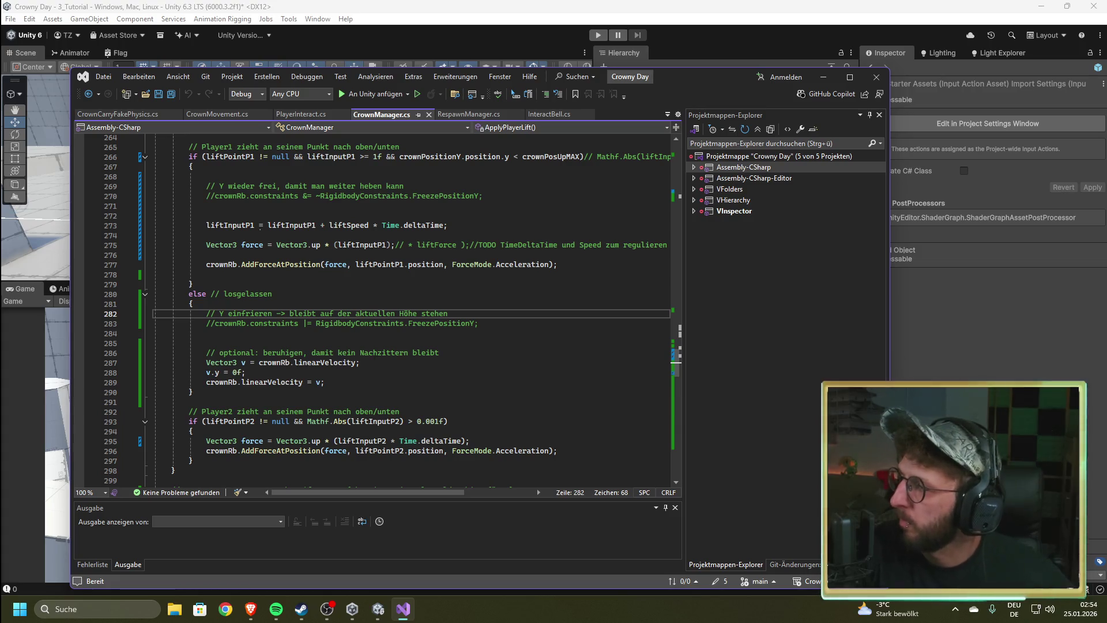
key(alt+Tab)
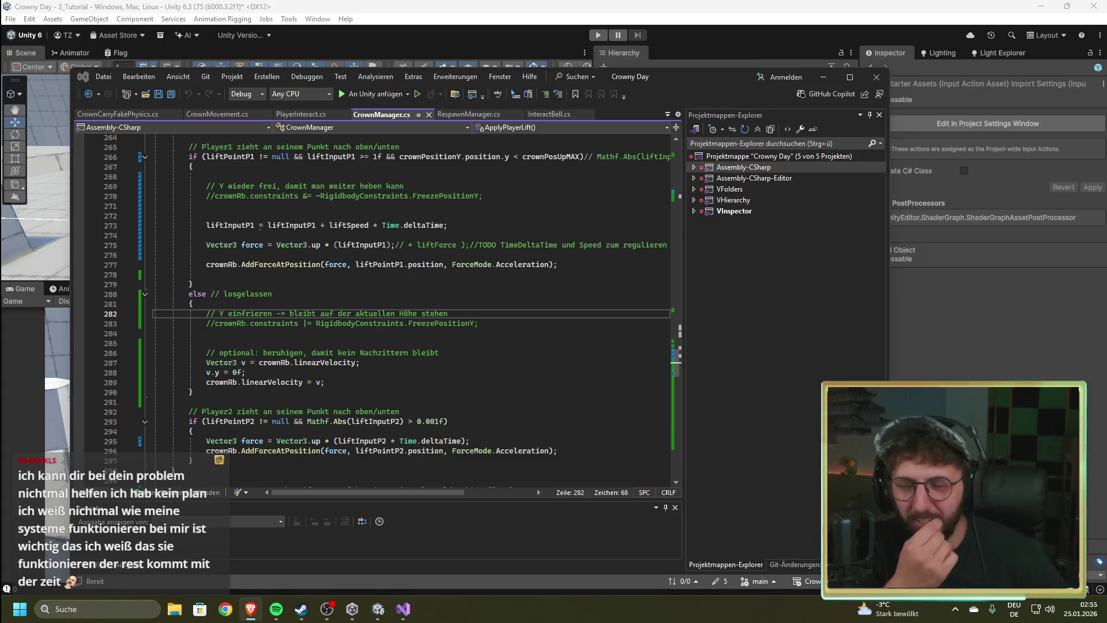
click(481, 295)
click(466, 282)
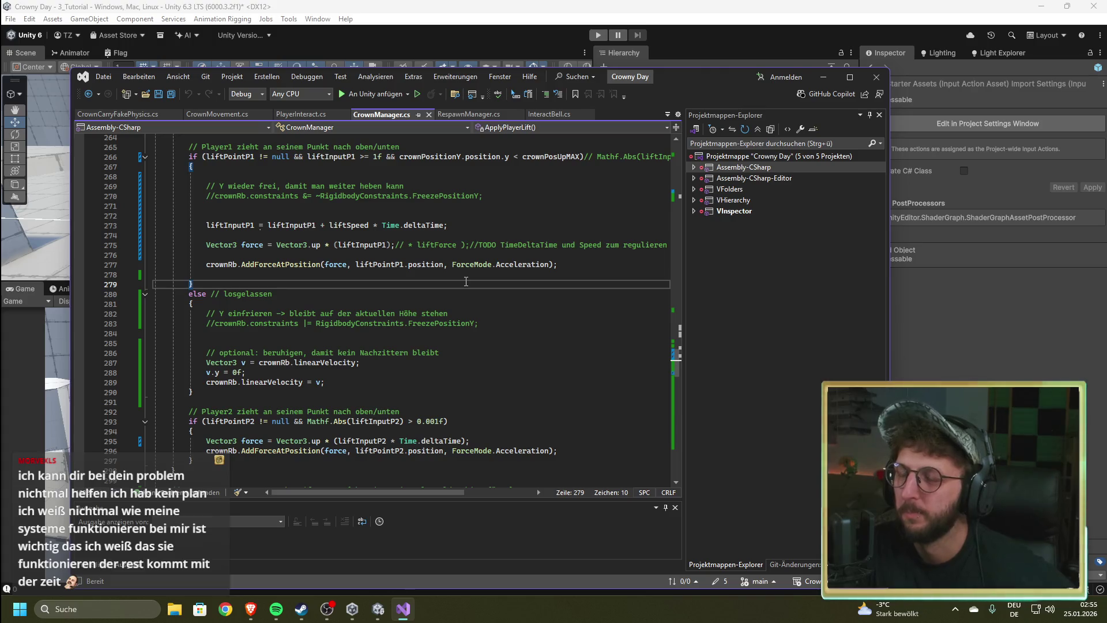
scroll(466, 281, up, 5)
scroll(455, 339, down, 3)
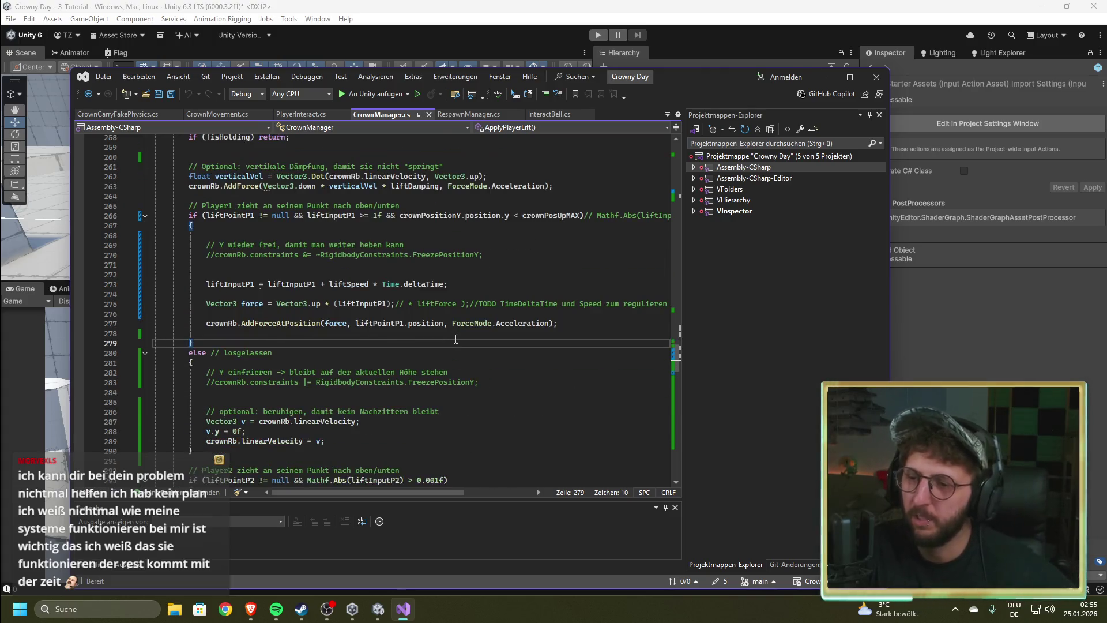
scroll(456, 340, down, 1)
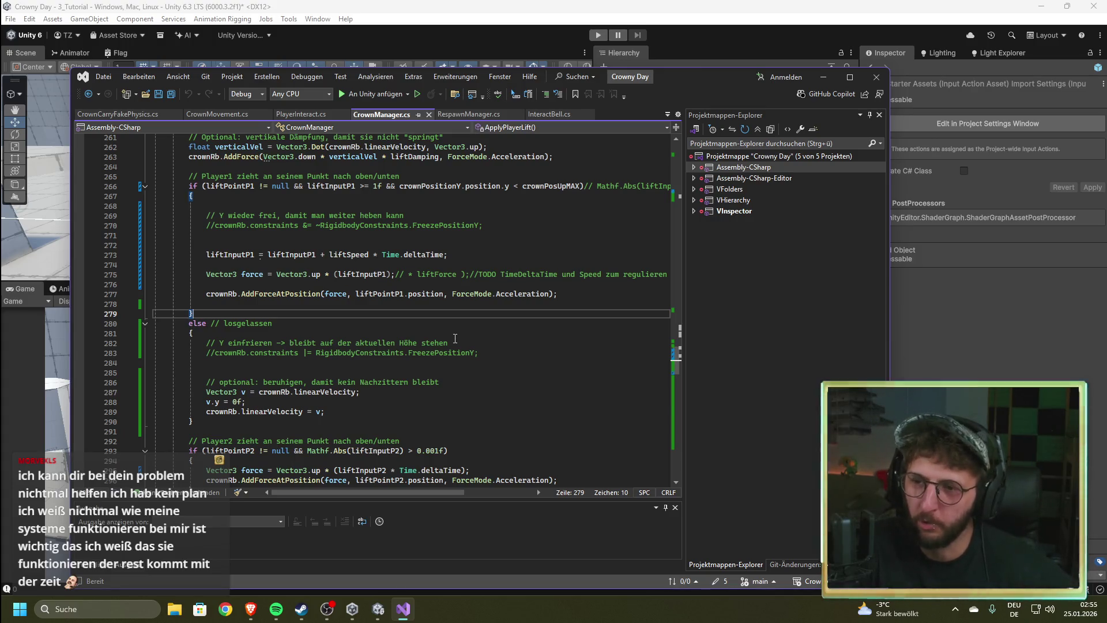
scroll(455, 339, up, 3)
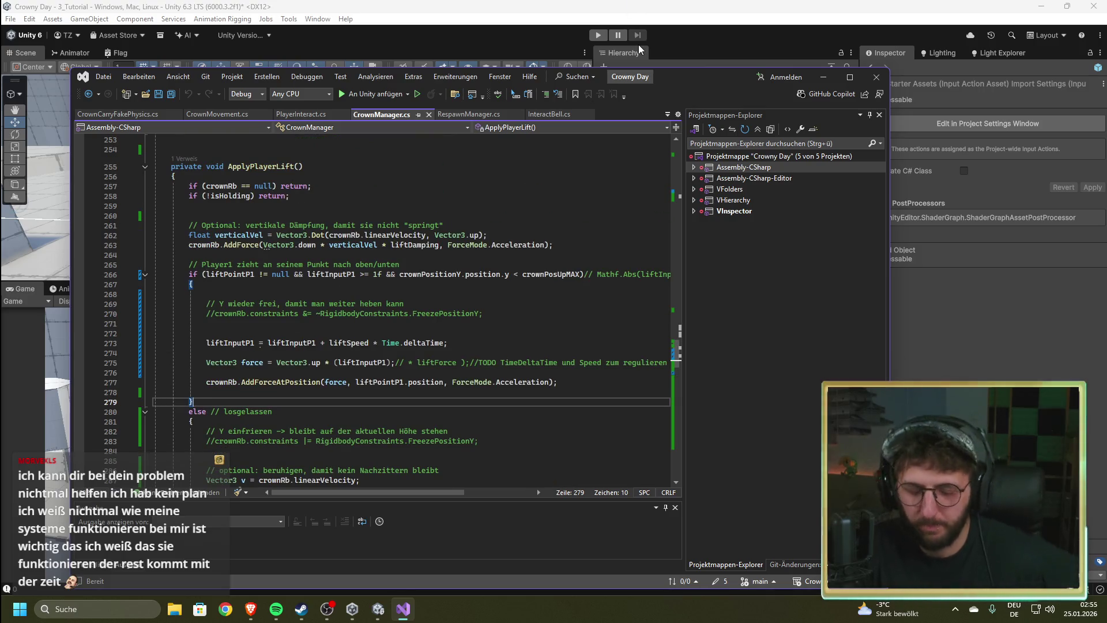
click(657, 10)
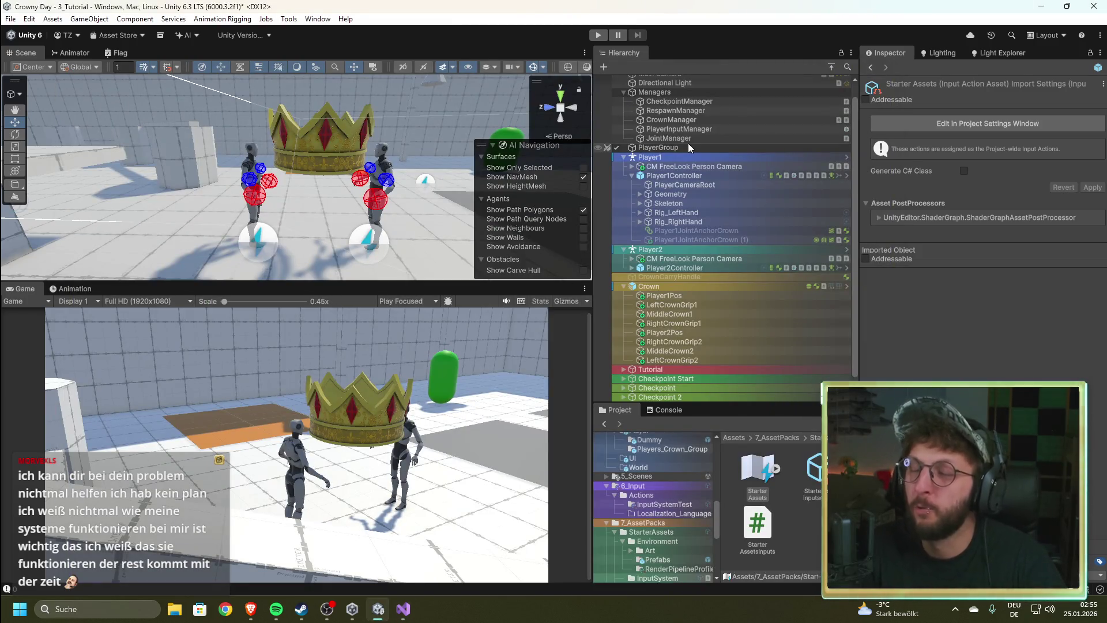
click(411, 610)
click(525, 267)
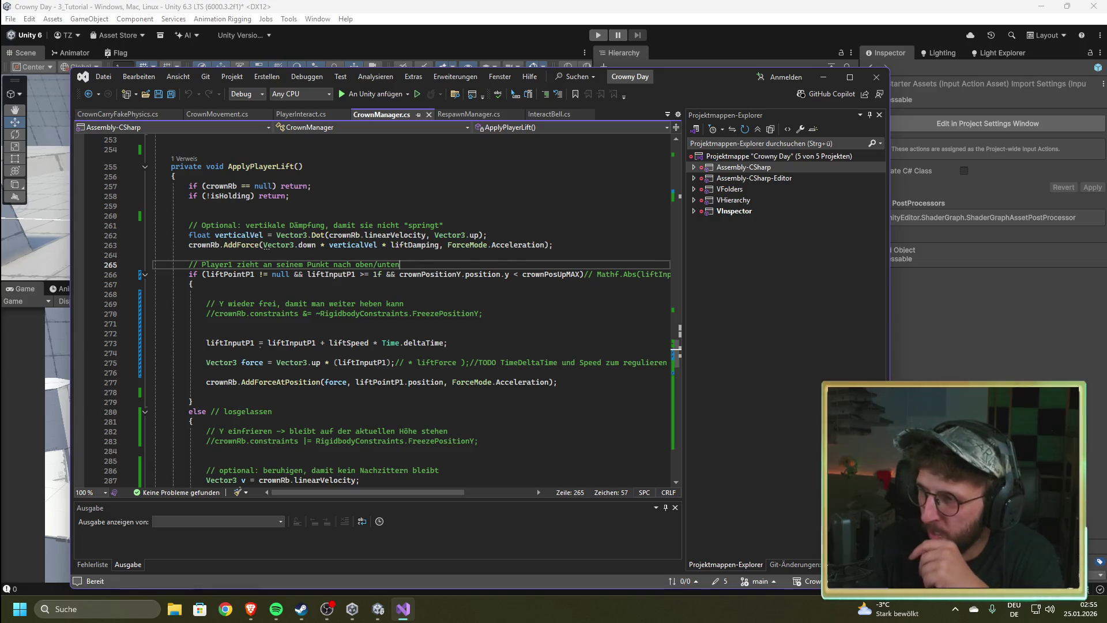
Step: Leave the CrownManager.cs code and bring the Unity crown-carry scene to the front
key(alt+Tab)
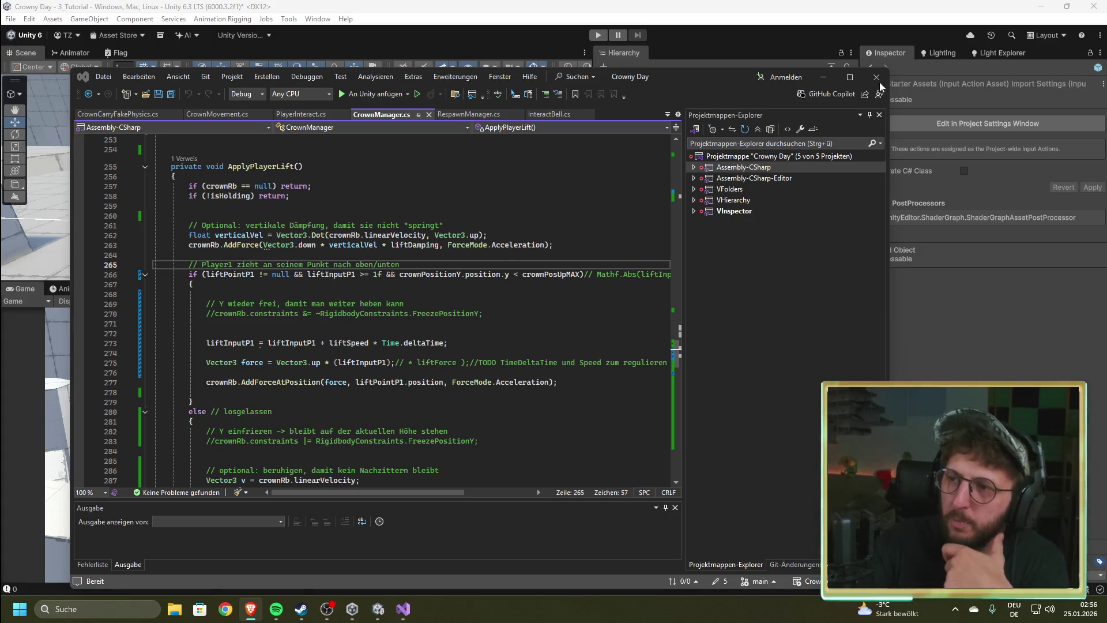
click(646, 69)
Step: Inspect the Crown's Rigidbody, playtest the carry, and check the kinematic linear-velocity warnings
click(672, 282)
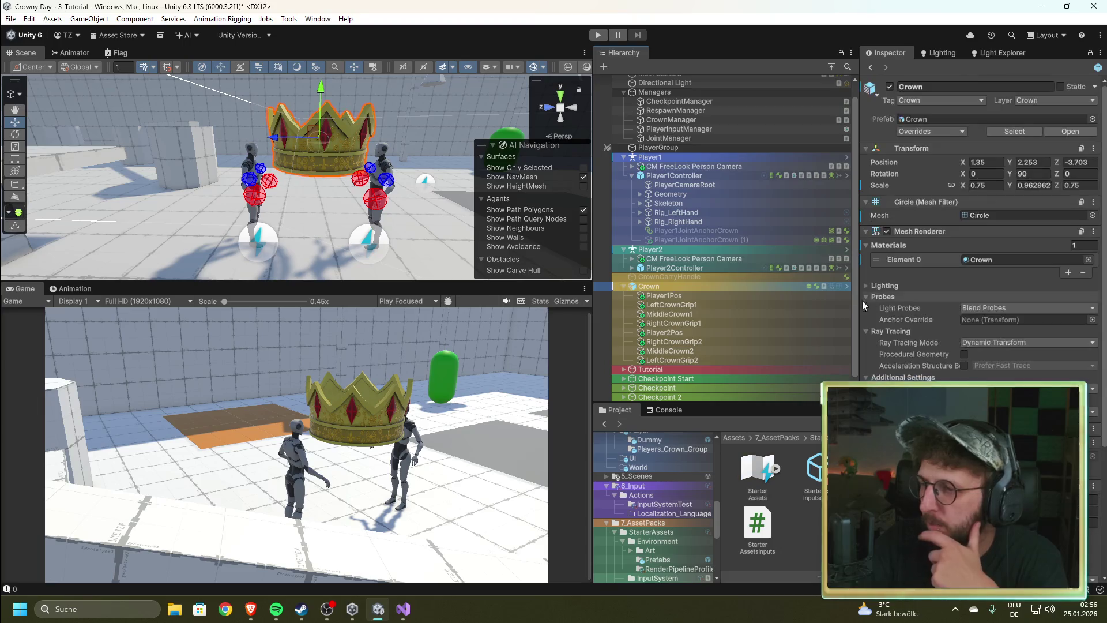
scroll(946, 320, down, 6)
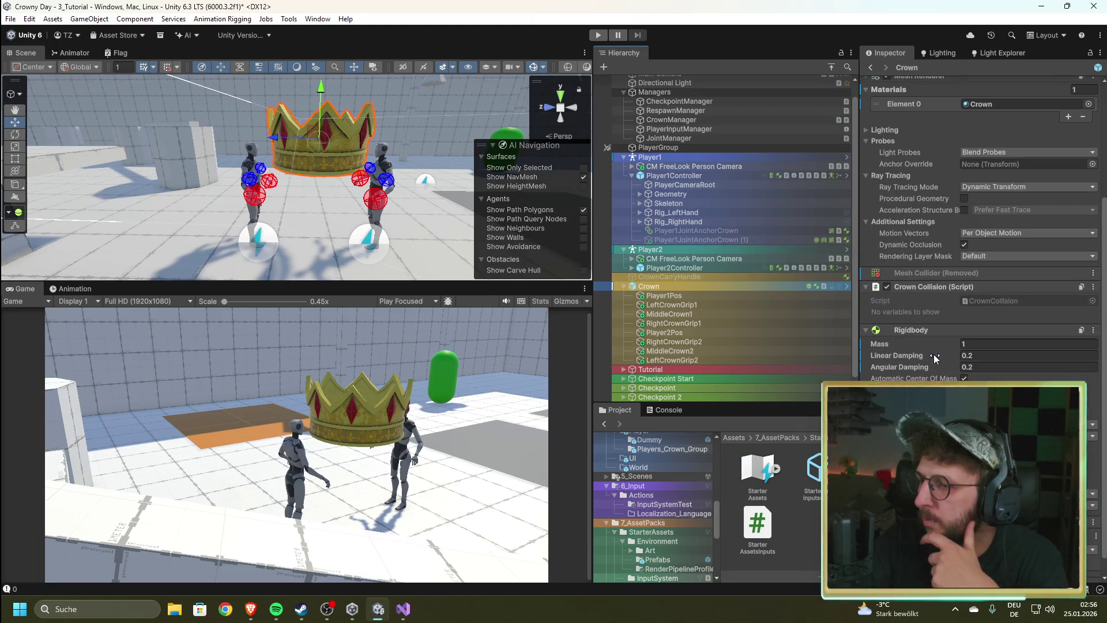
click(933, 354)
click(598, 36)
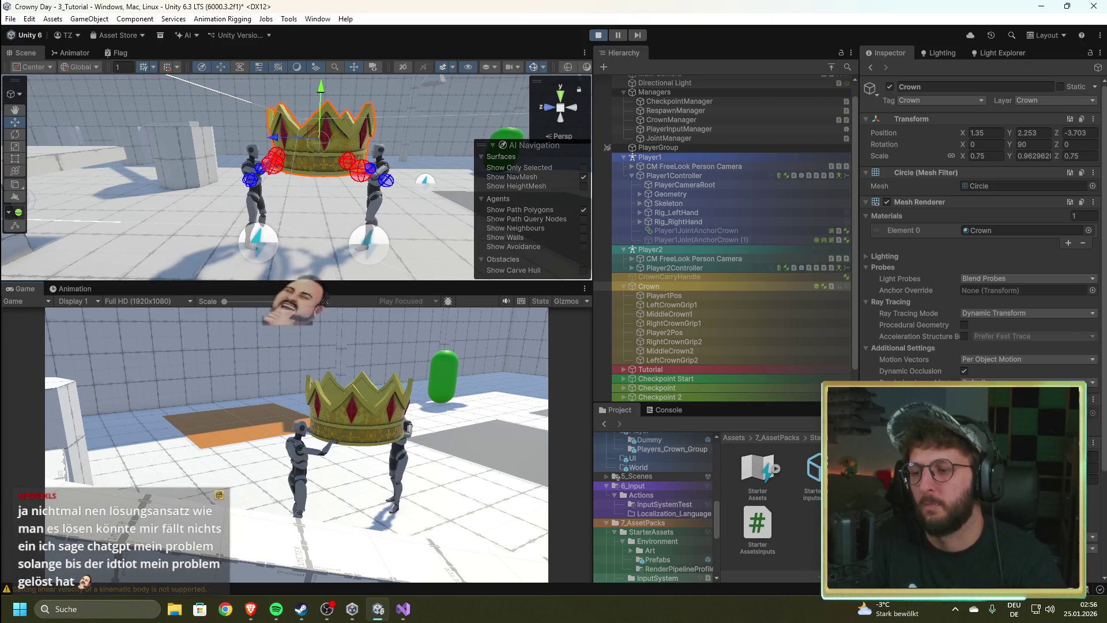
click(667, 410)
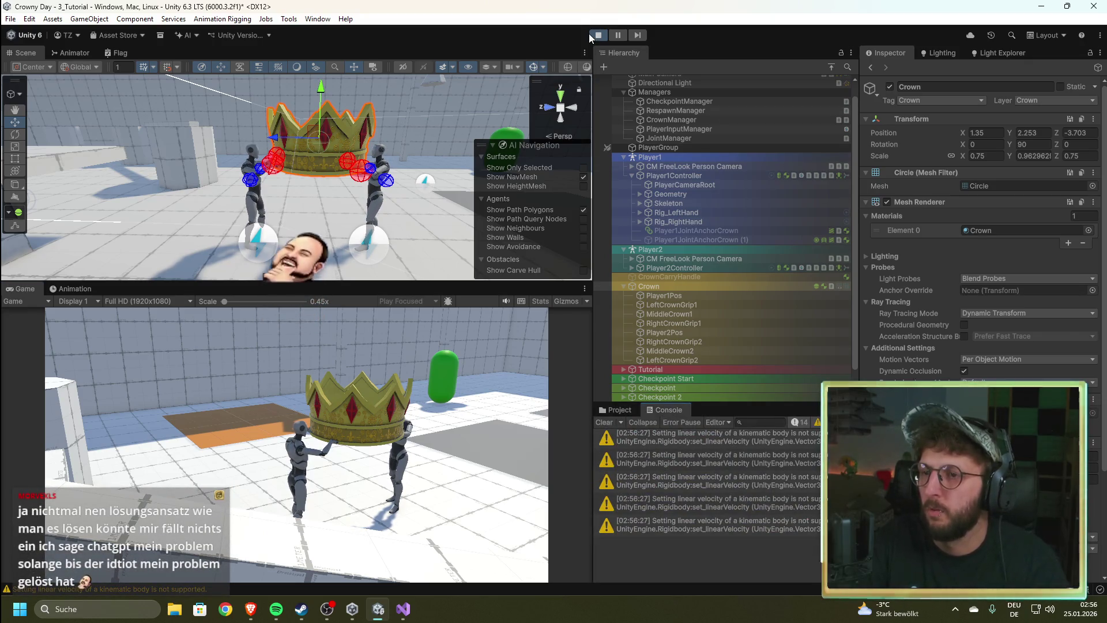
key(ctrl+p)
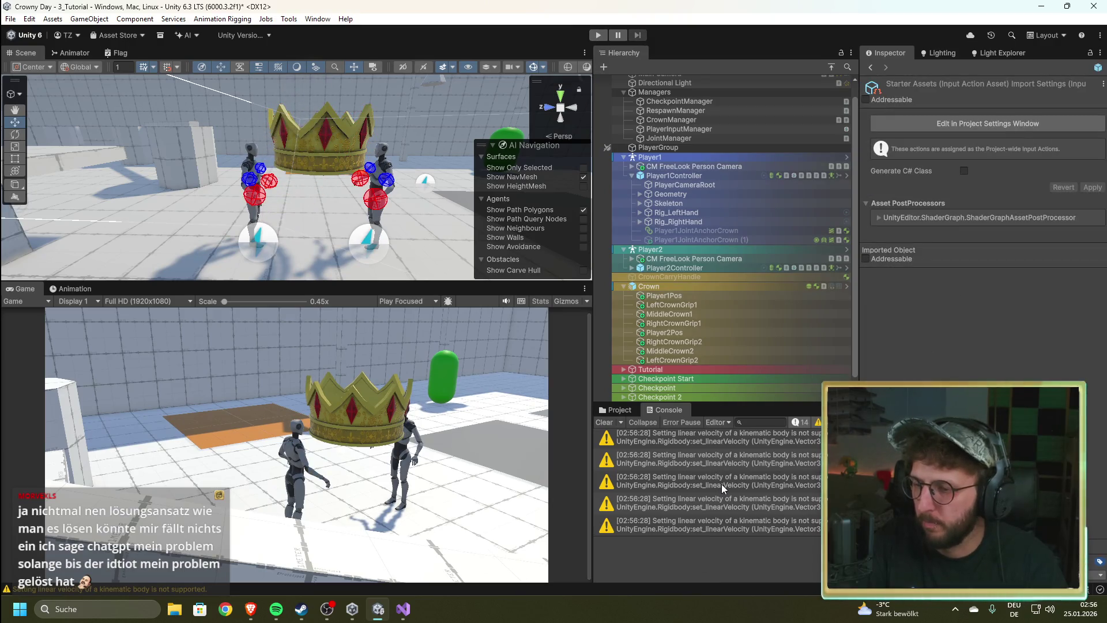
Step: Re-check the Crown's Rigidbody and run another crown-carry playtest
click(690, 287)
scroll(952, 491, down, 5)
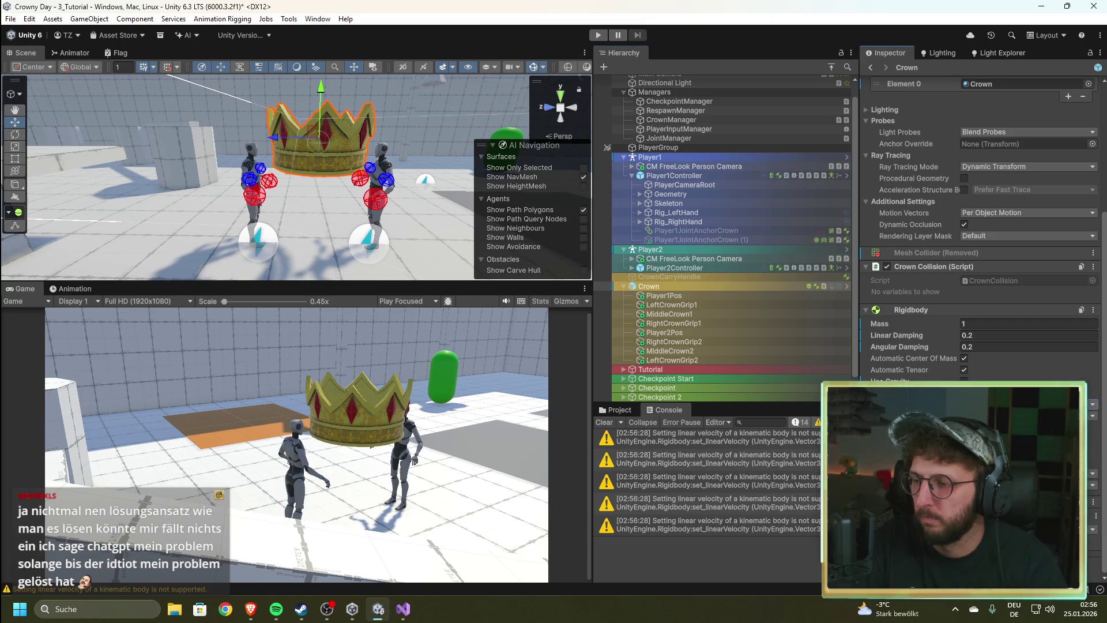
click(599, 35)
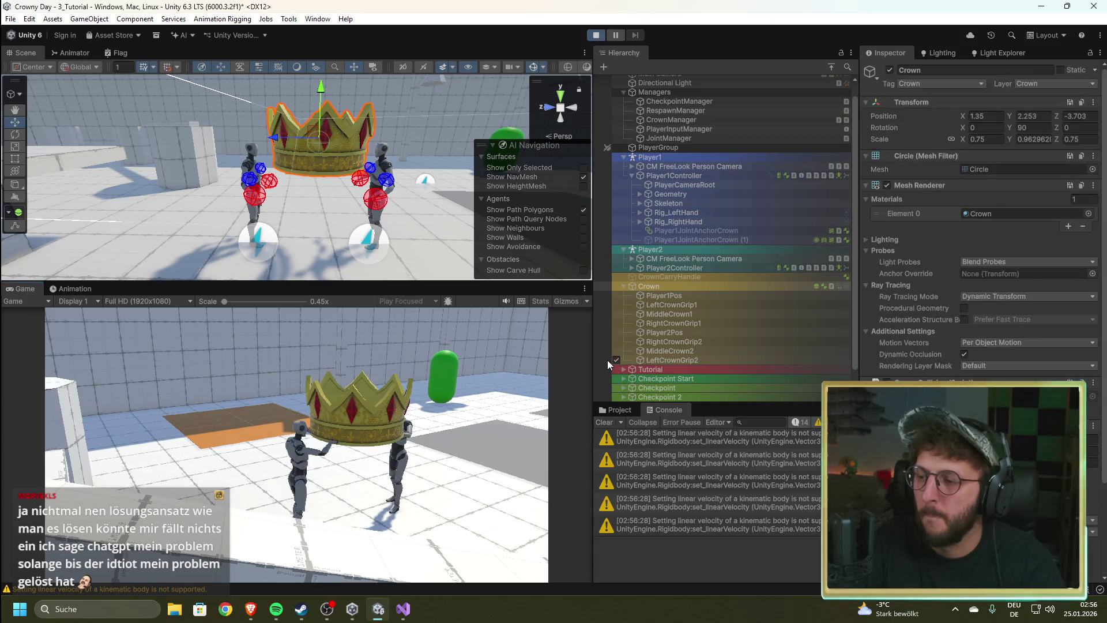
click(599, 35)
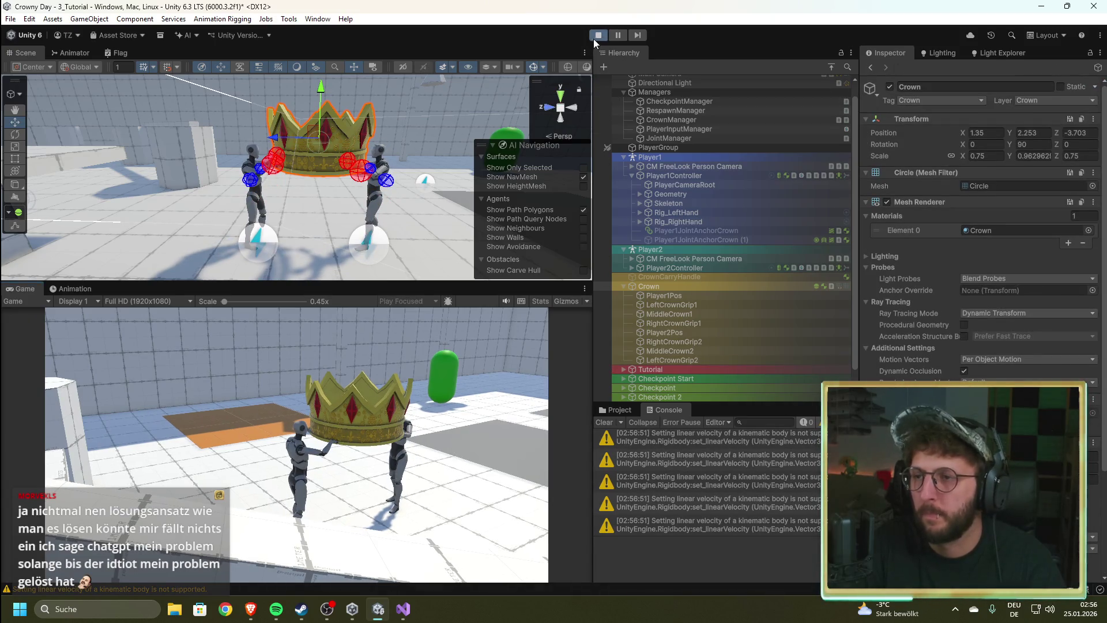
Step: Review the Inspector and save the scene with Ctrl+S
scroll(884, 367, down, 5)
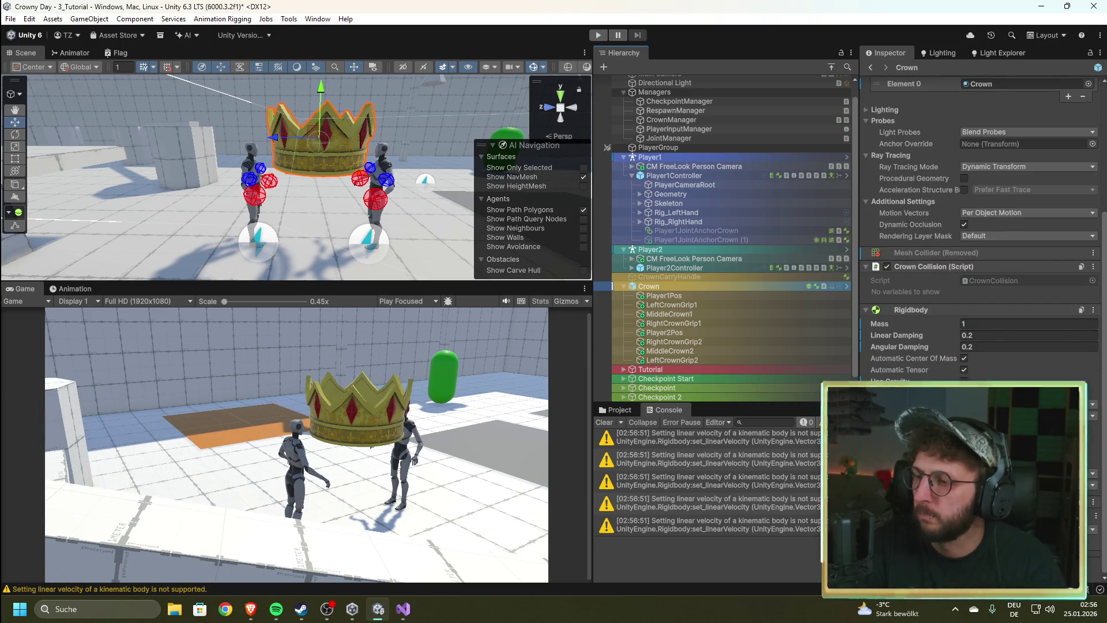
click(934, 386)
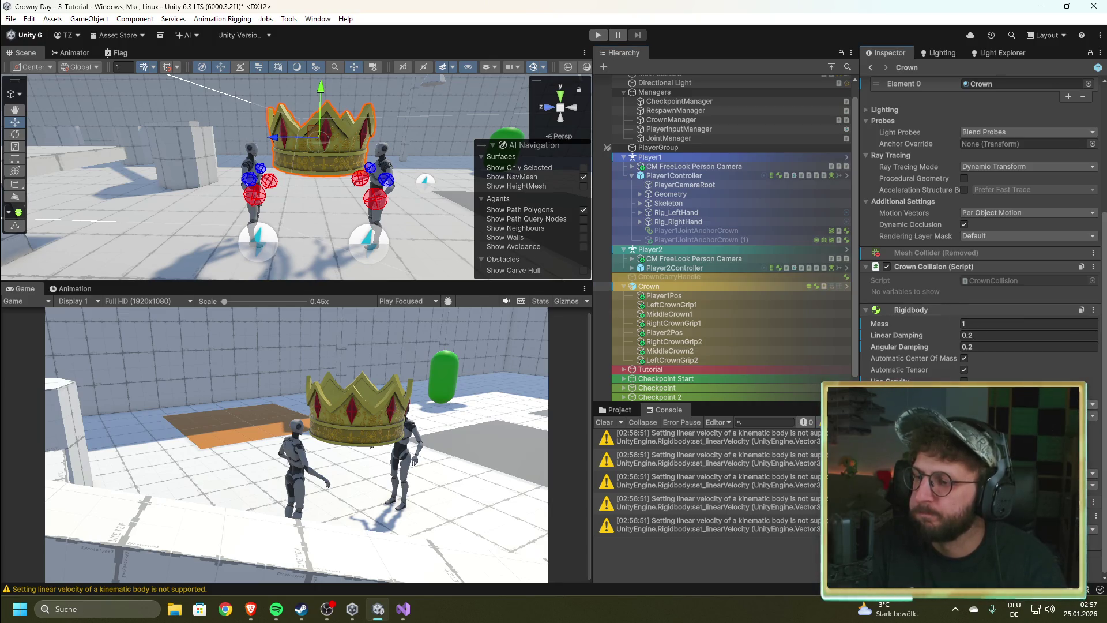
key(ctrl+s)
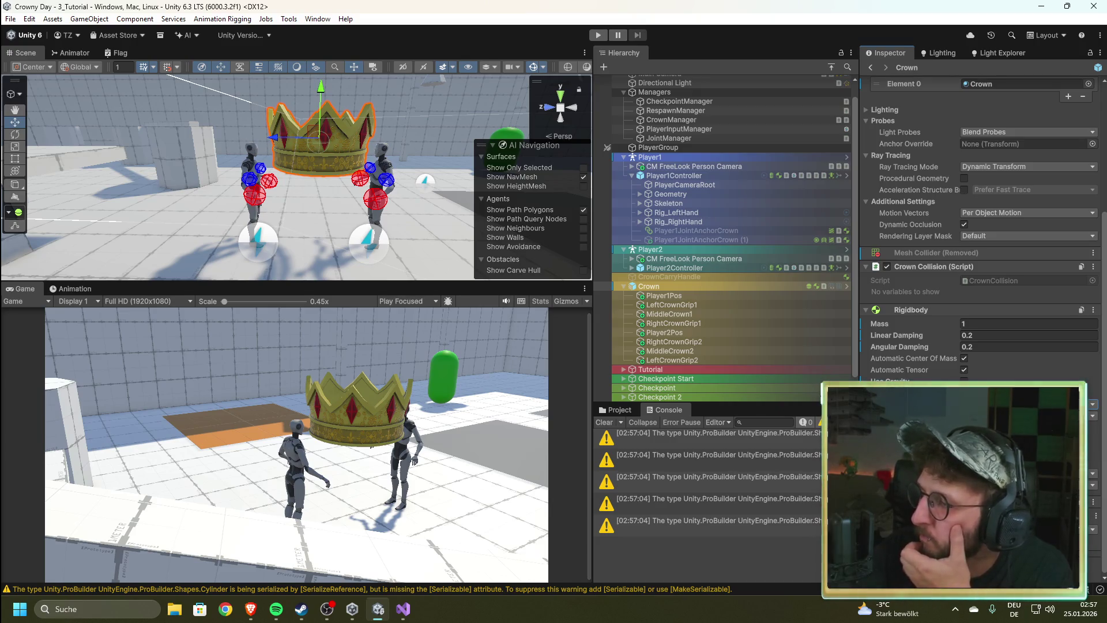
Step: Bring CrownManager.cs forward and read Quick Info for ForceMode.Acceleration and AddForceAtPosition
click(403, 609)
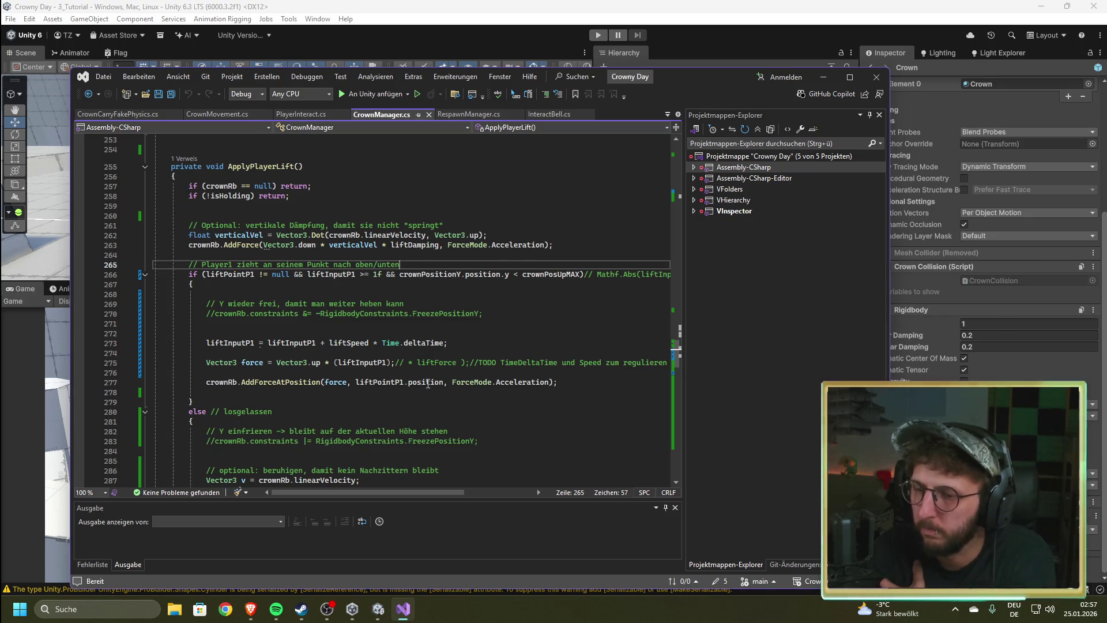
mouse_move(524, 381)
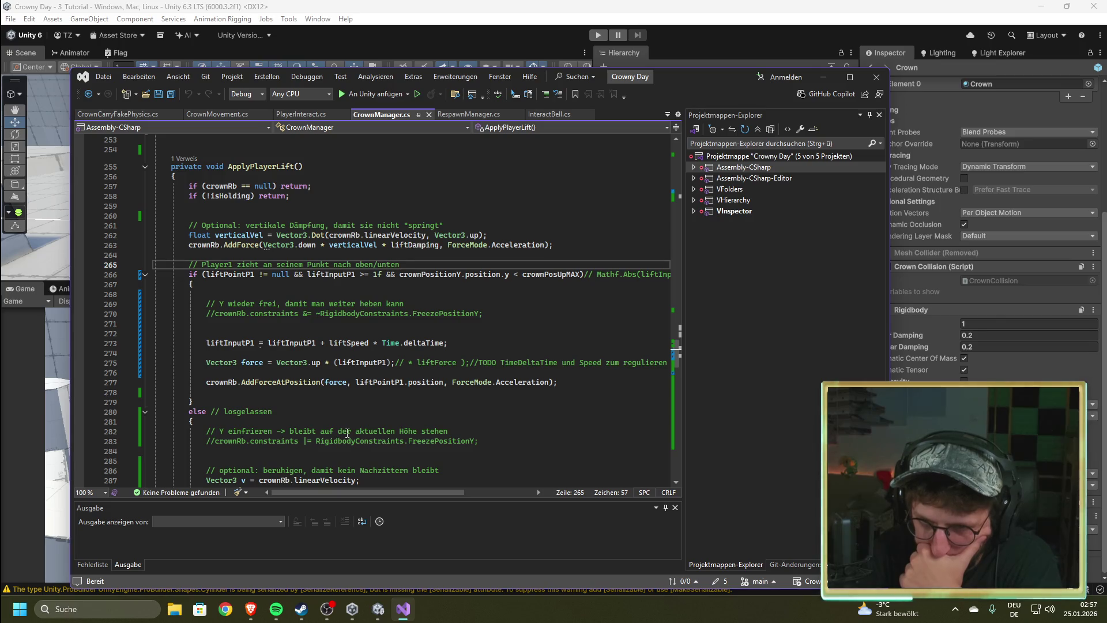
mouse_move(277, 381)
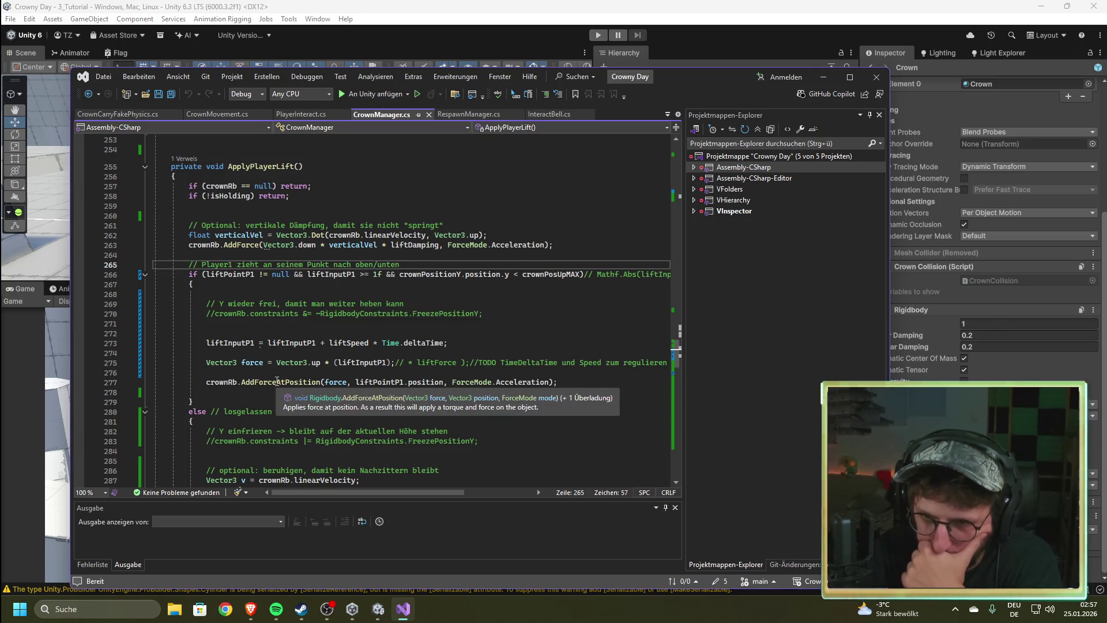
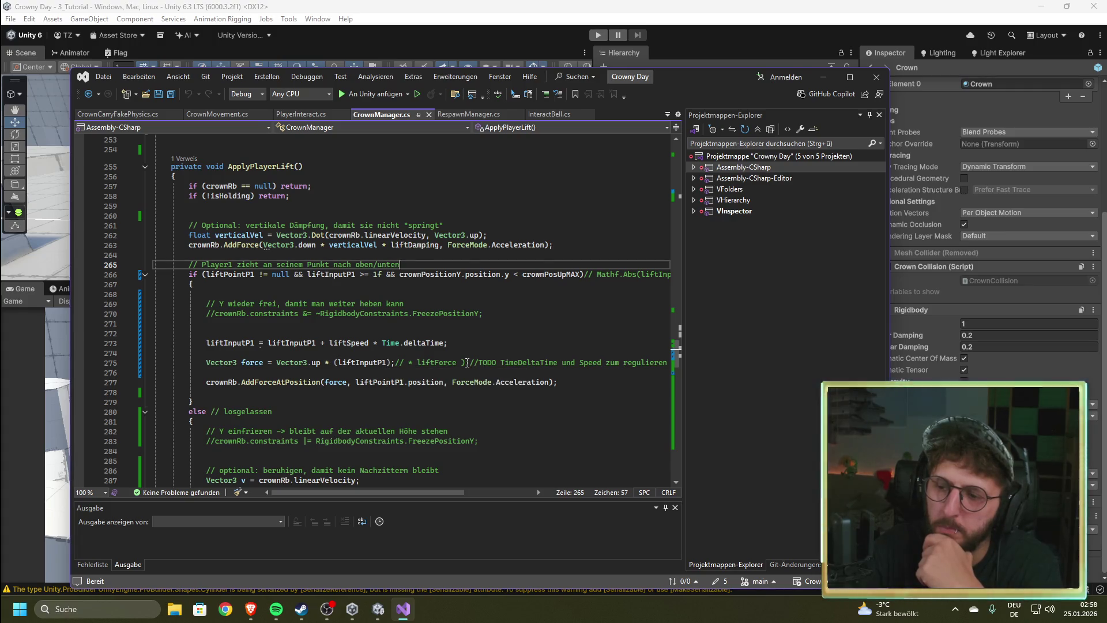
Step: On line 275, comment out (liftInputP1) and multiply Vector3.up by (testliftInput) instead
drag(467, 363, 408, 364)
click(341, 363)
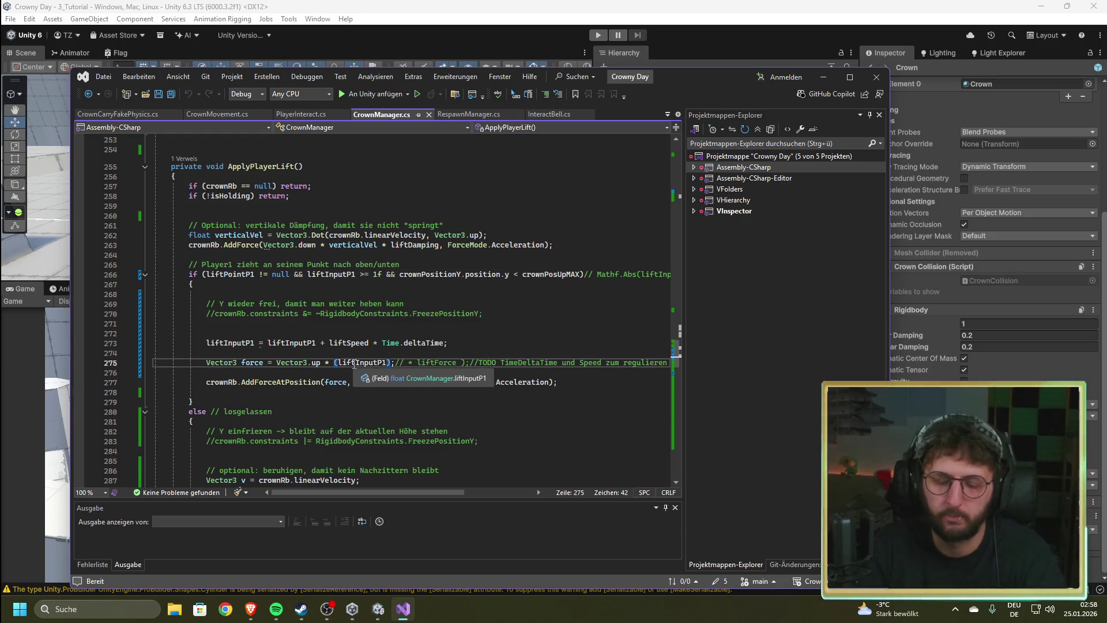
text(//)
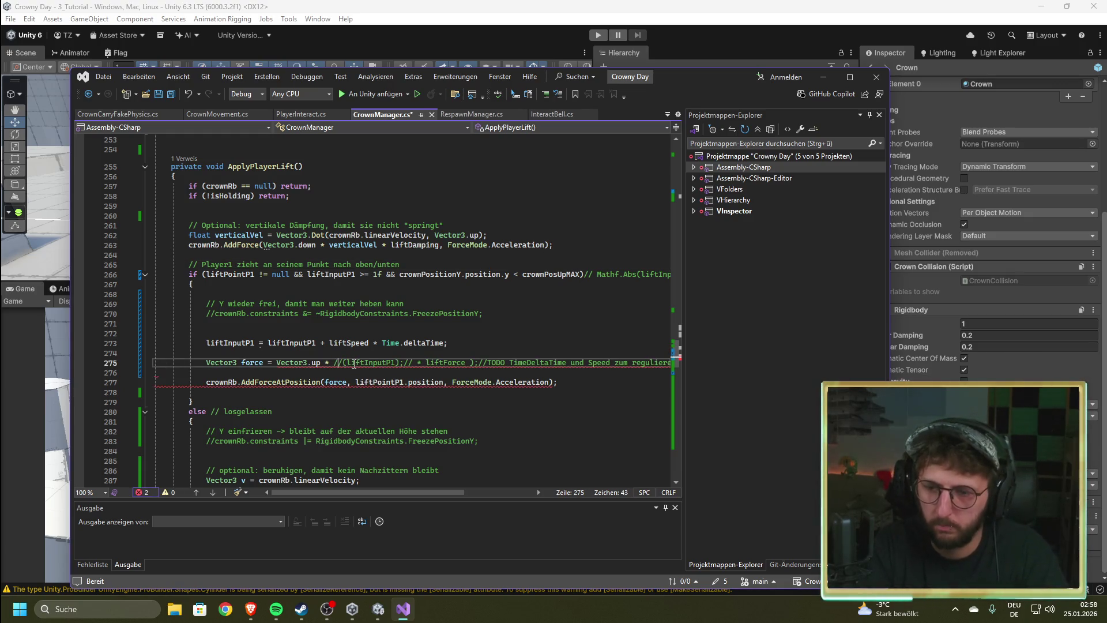
text(()
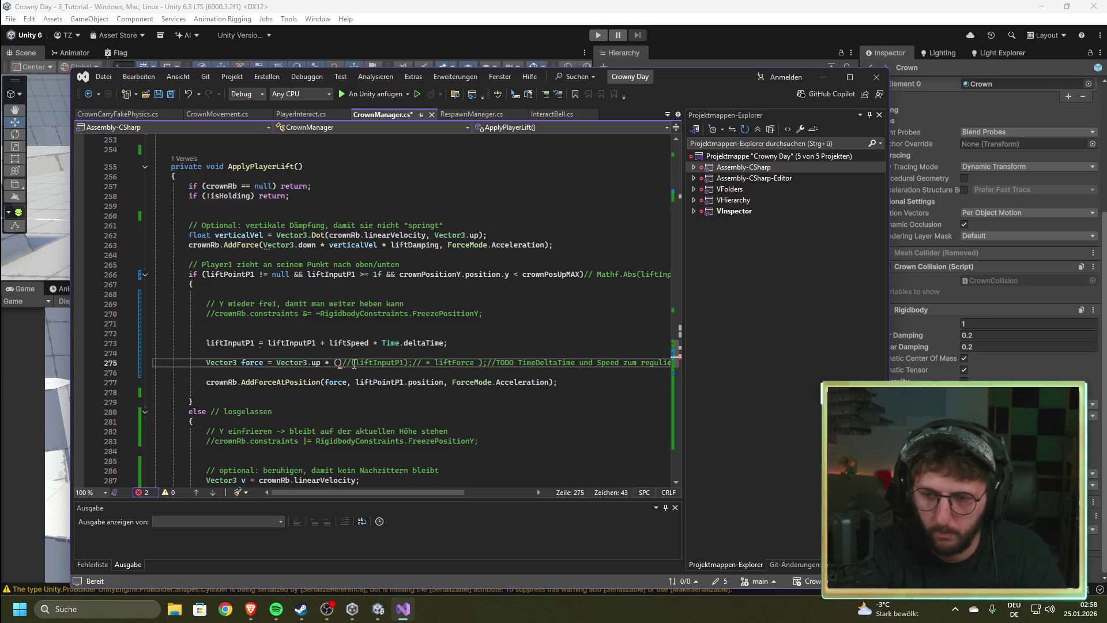
text(test)
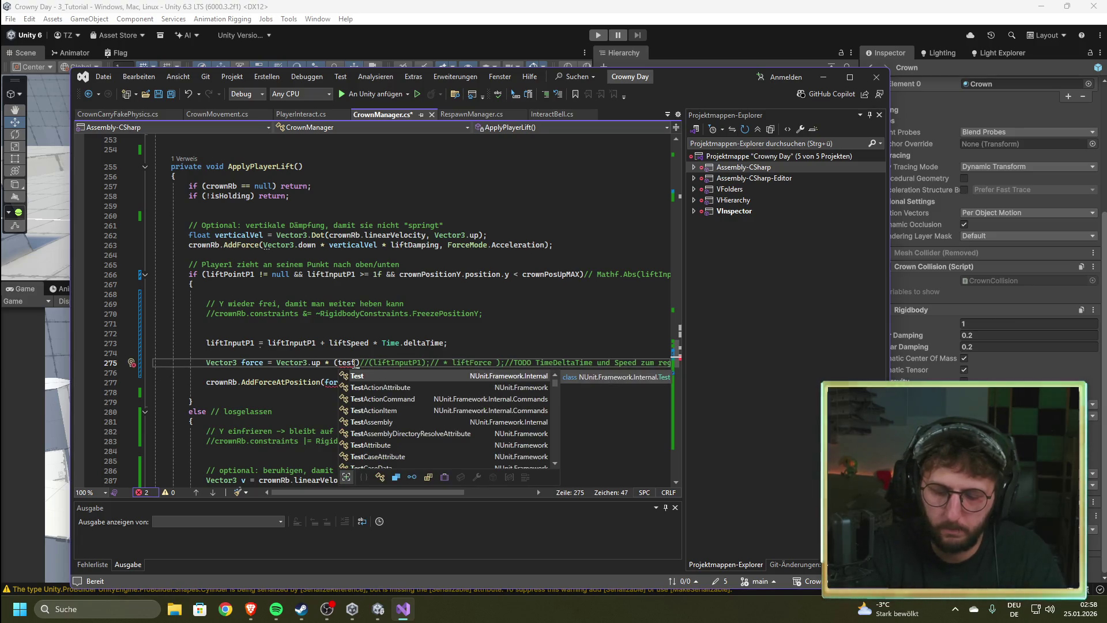
text(liftInput)
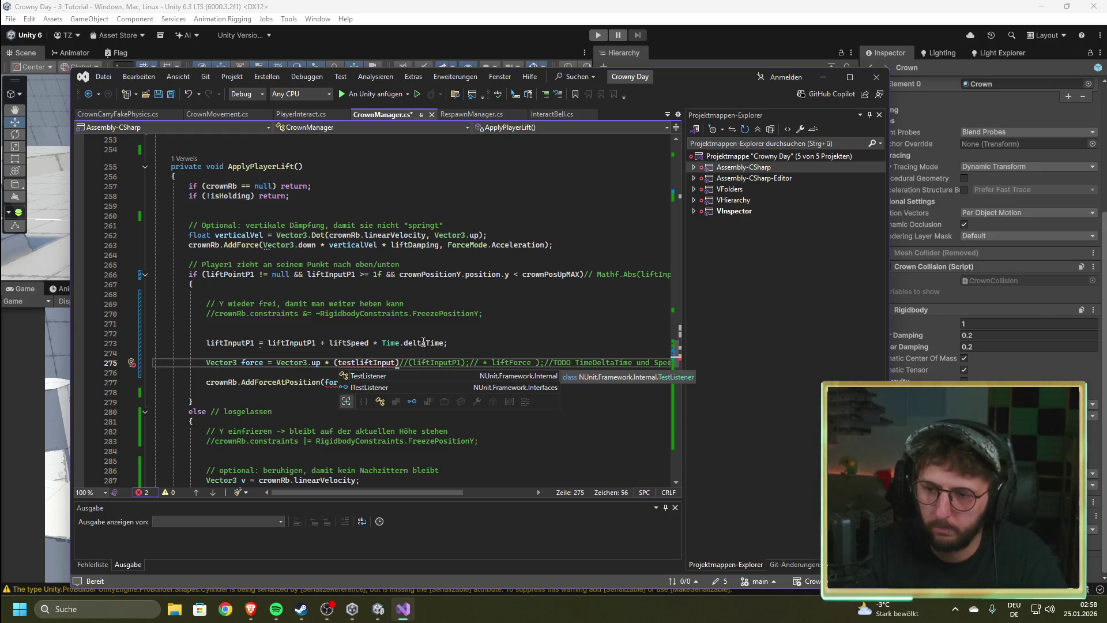
scroll(365, 386, up, 20)
Step: Replace the private liftValueP1 and liftValueP2 fields with 'public float testliftInput;'
scroll(365, 386, down, 3)
scroll(365, 386, down, 12)
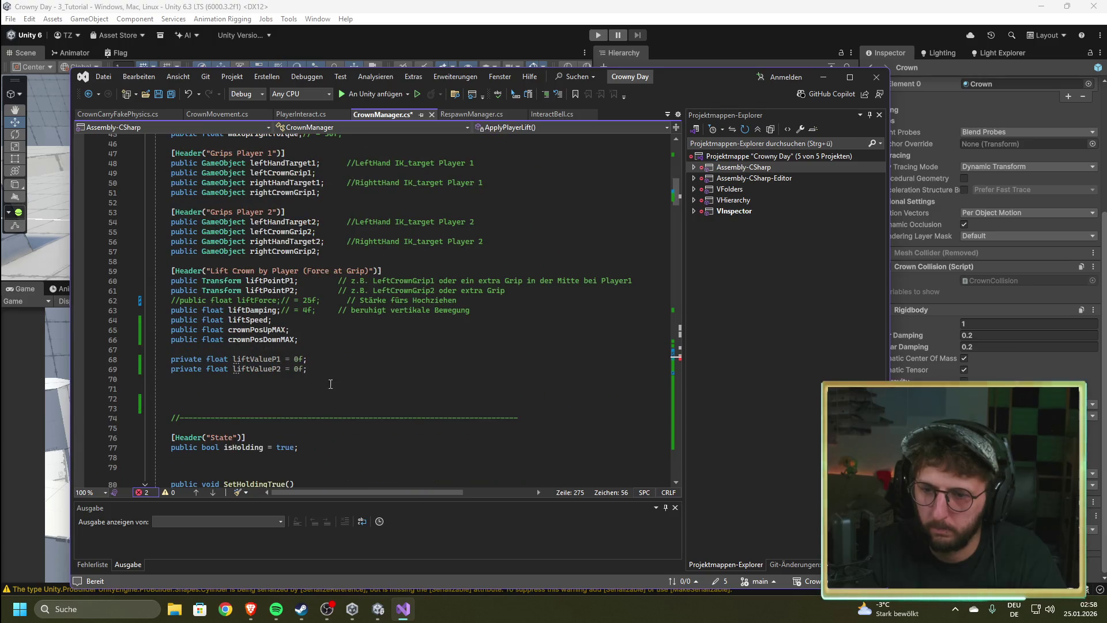
click(320, 385)
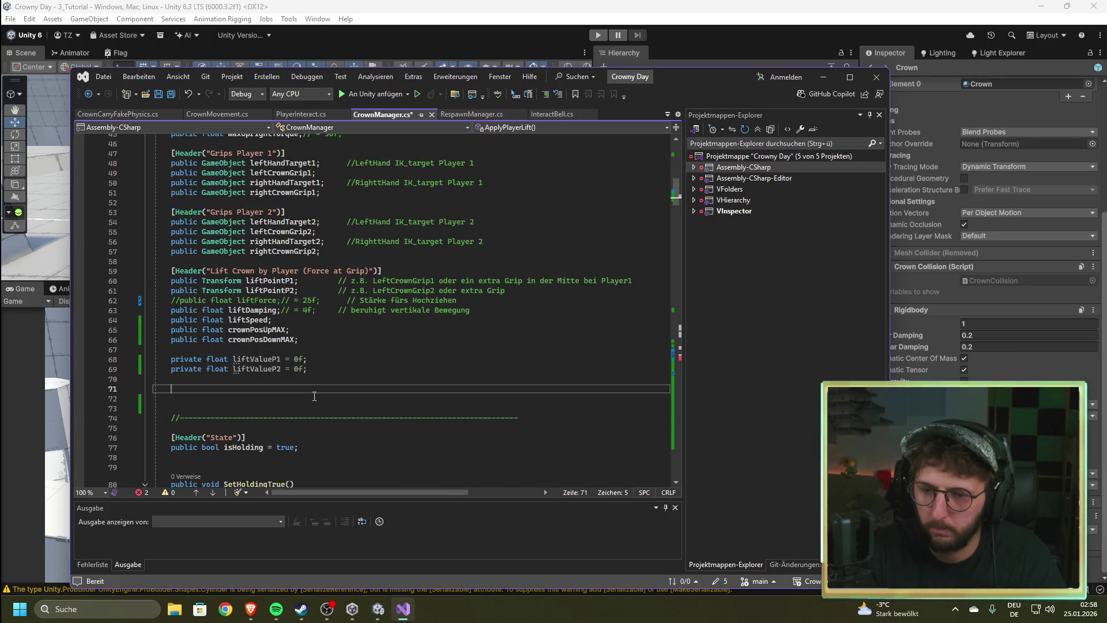
drag(308, 369, 162, 360)
key(BackSpace)
key(BackSpace)
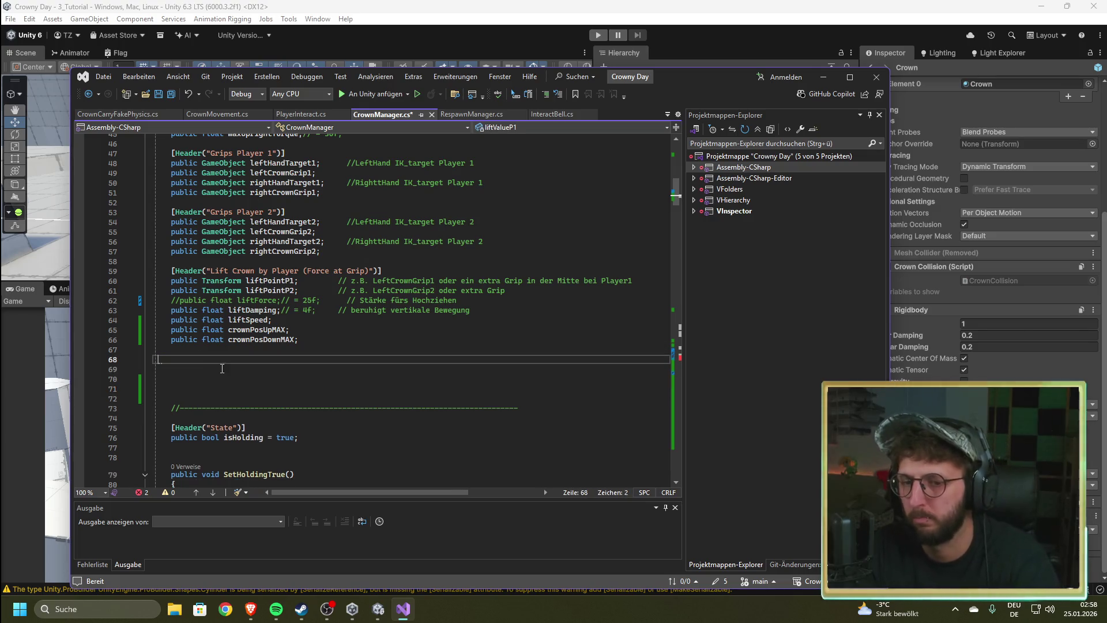
text(public)
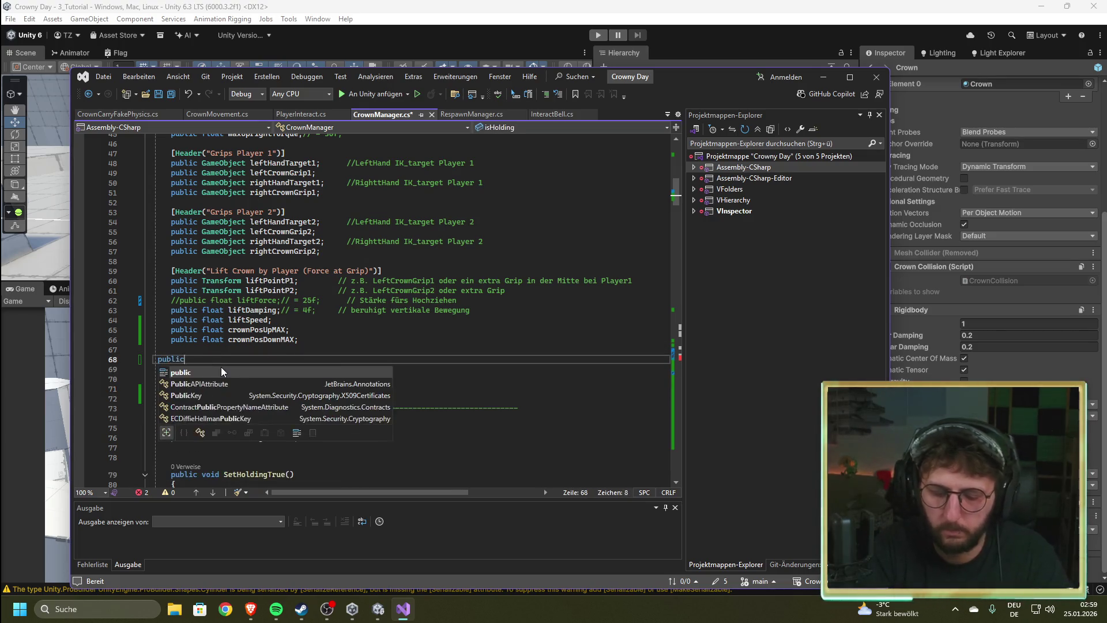
text( float test)
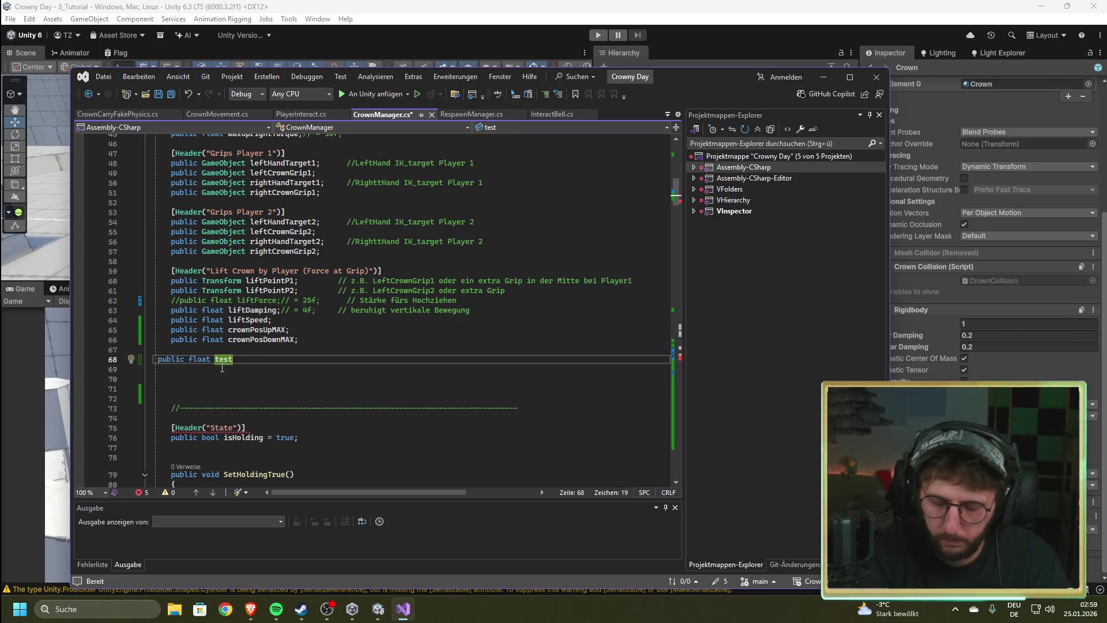
text(l)
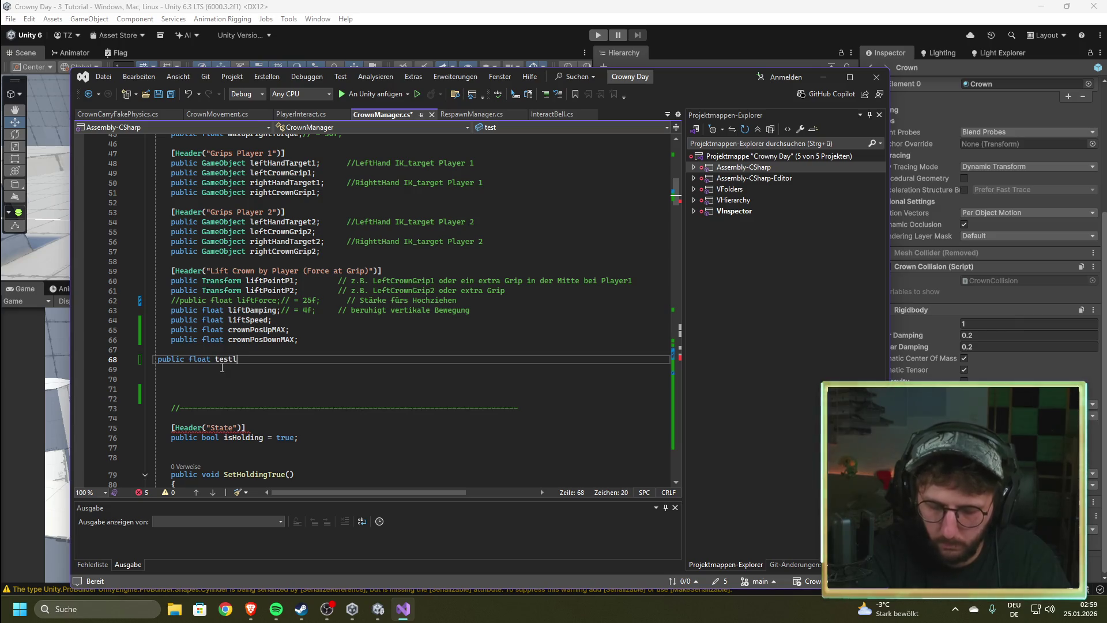
text(iftInput;)
scroll(361, 374, down, 5)
scroll(362, 374, down, 20)
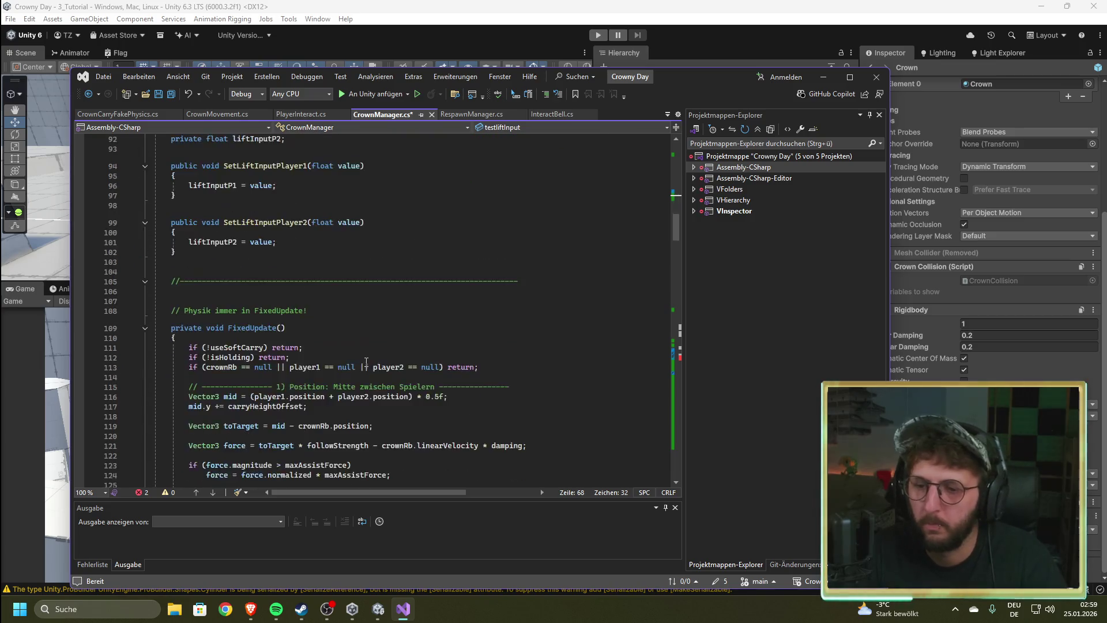
scroll(373, 355, down, 20)
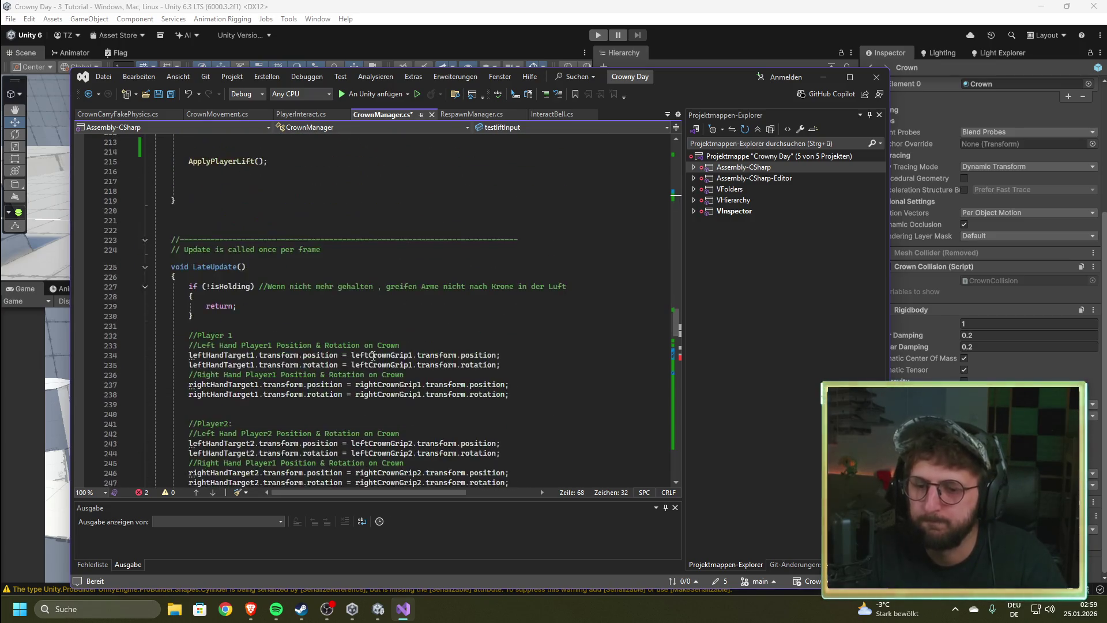
scroll(366, 315, up, 2)
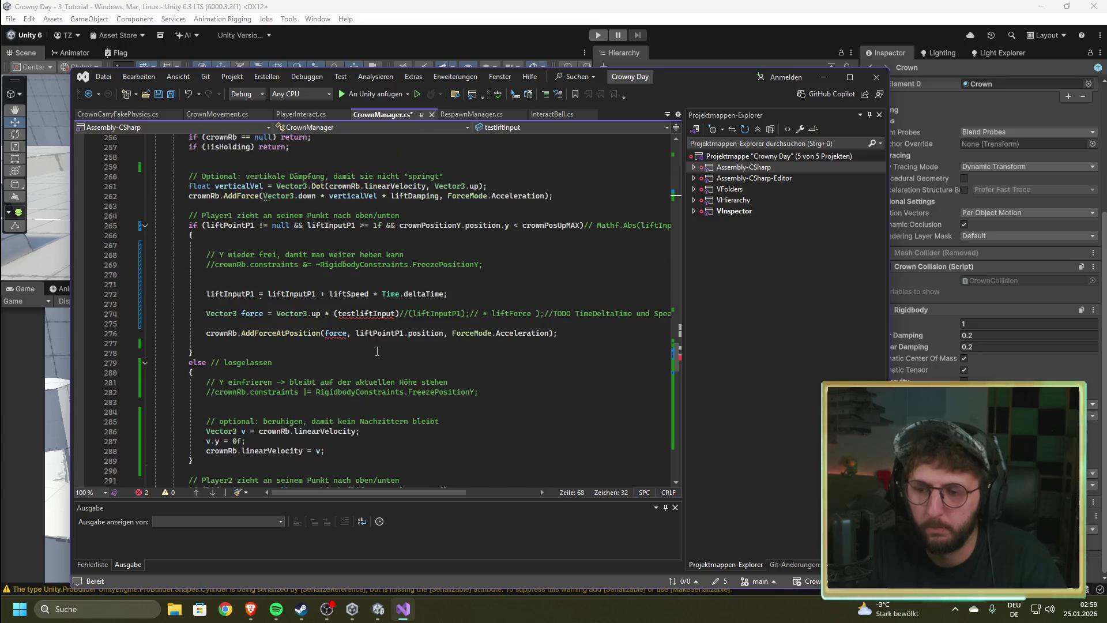
click(396, 314)
double_click(396, 315)
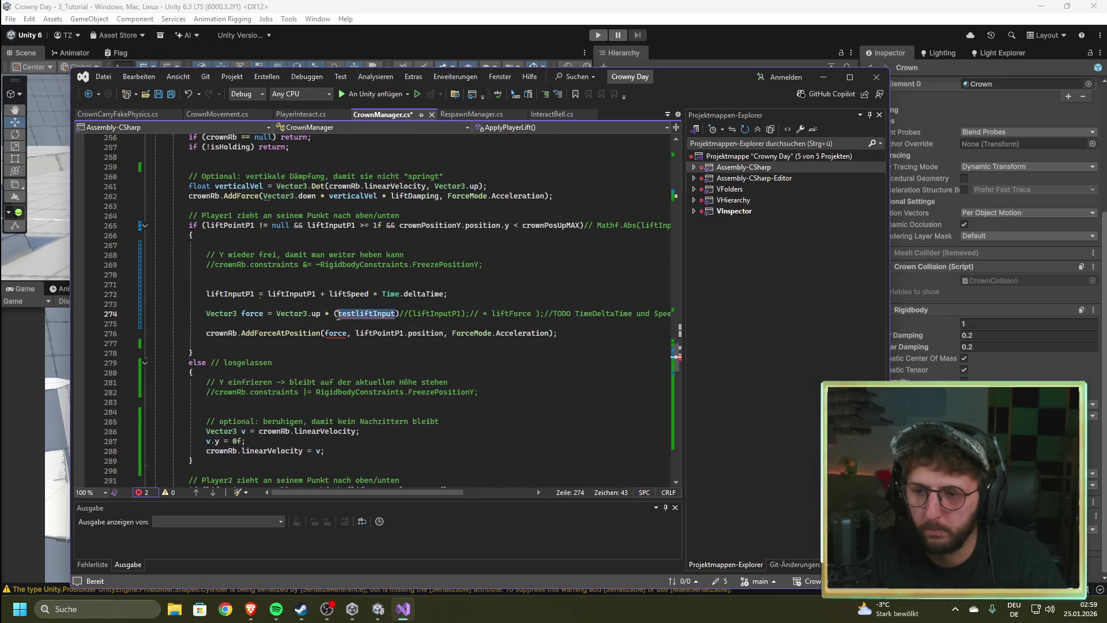
text(te)
key(Tab)
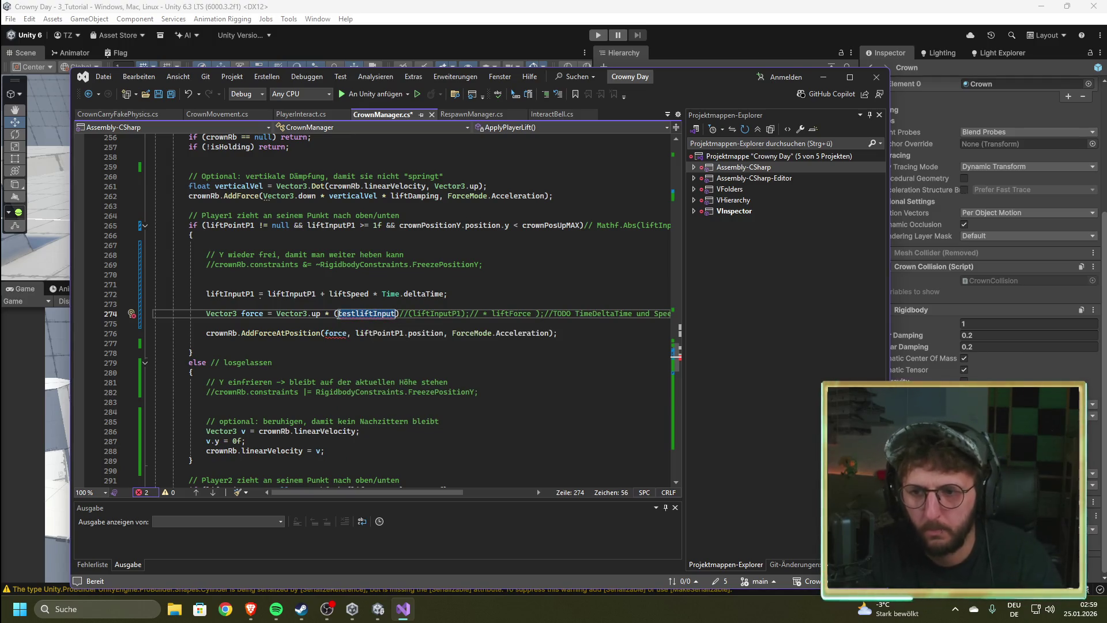
mouse_move(339, 314)
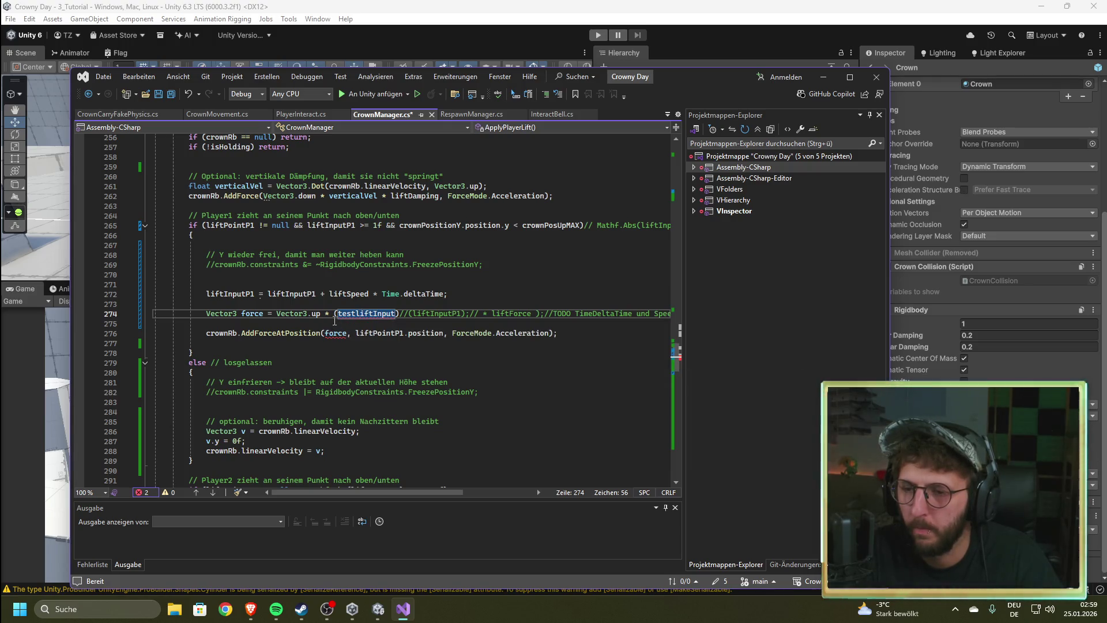
drag(678, 355, 671, 200)
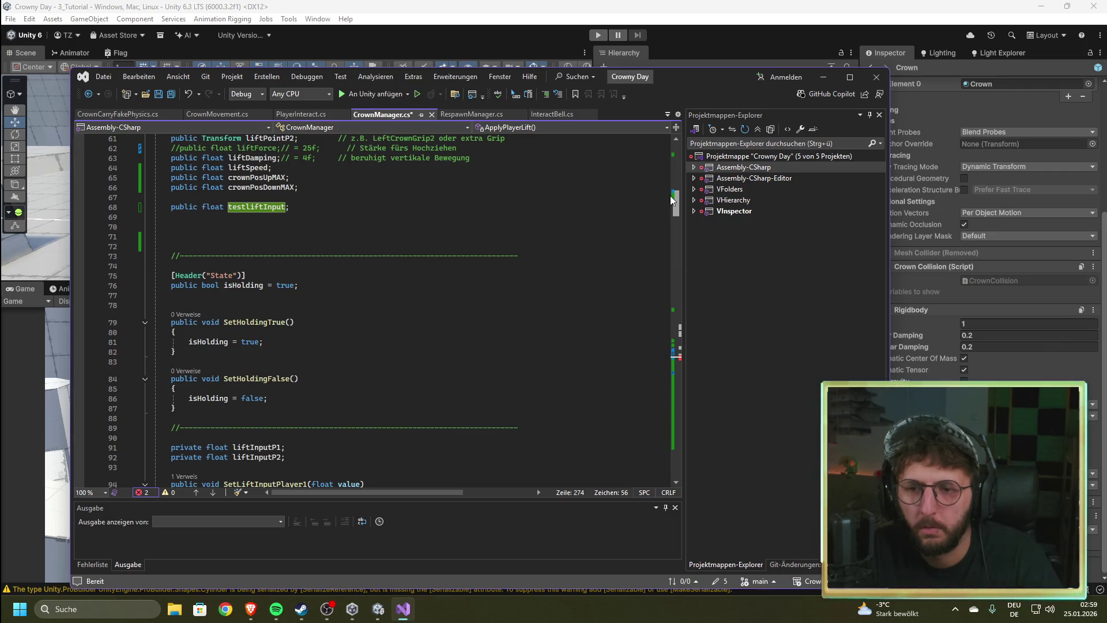
mouse_move(674, 206)
mouse_down()
mouse_move(686, 444)
mouse_move(687, 359)
mouse_up()
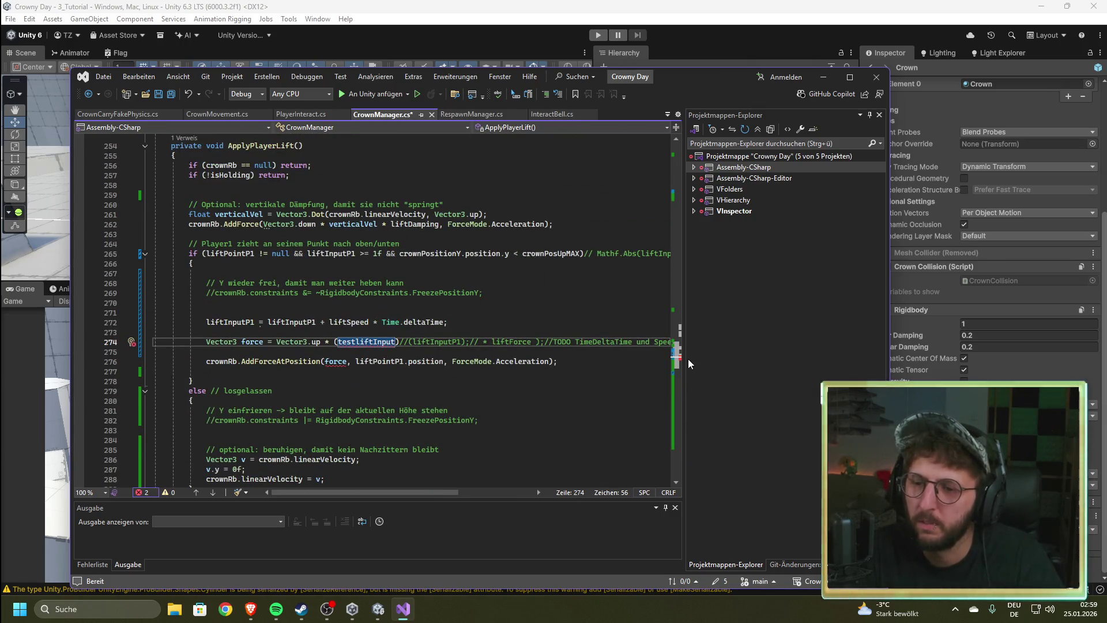
mouse_move(356, 352)
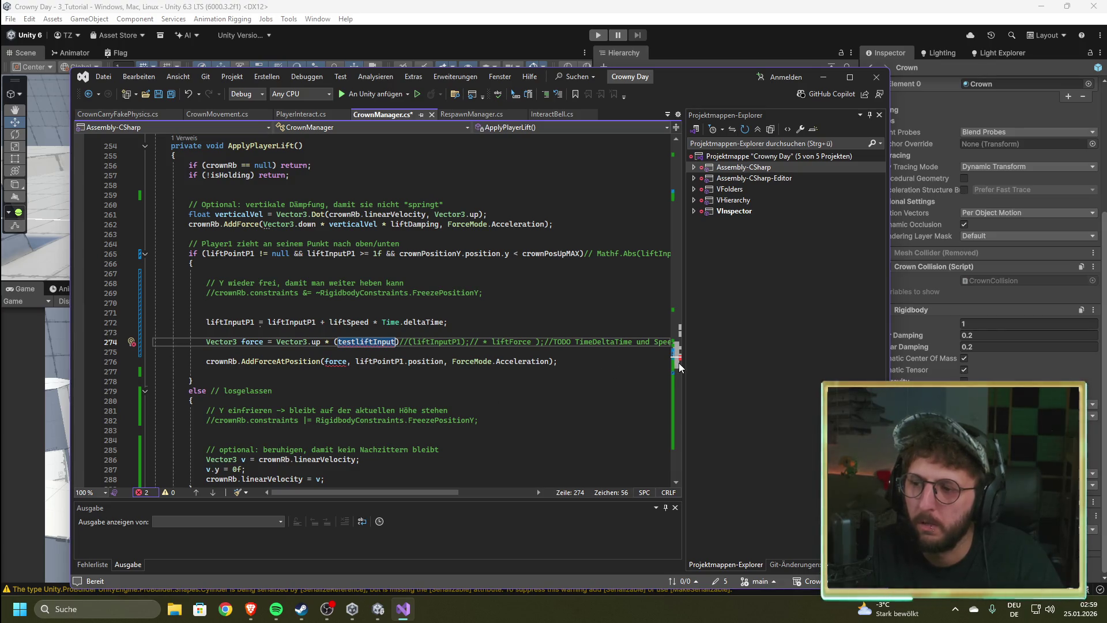
drag(679, 367, 677, 234)
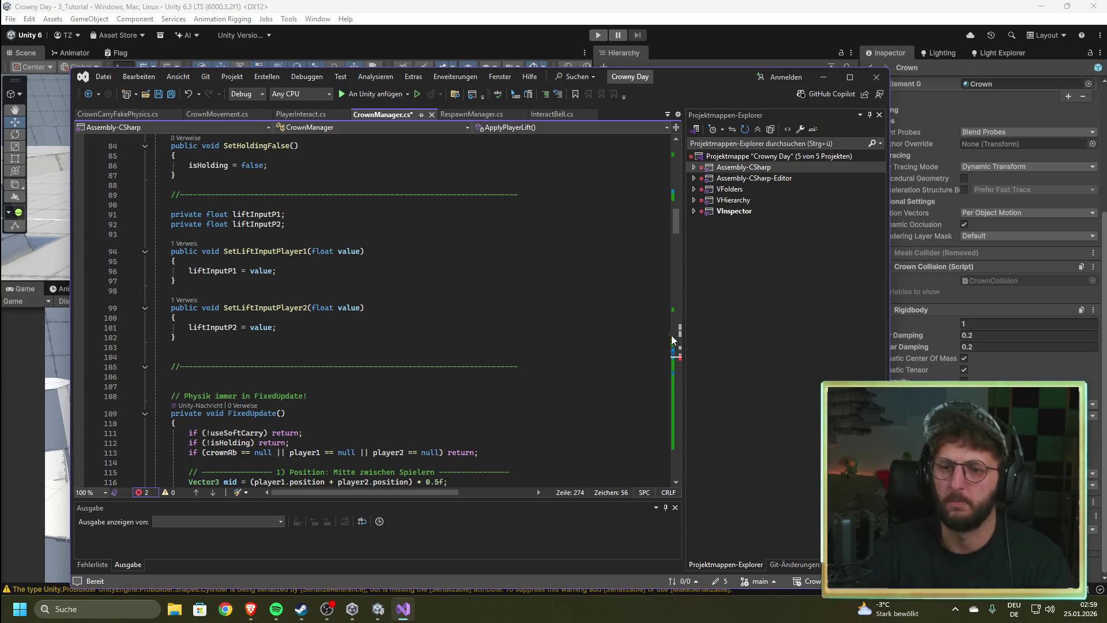
scroll(378, 306, up, 4)
scroll(378, 306, up, 9)
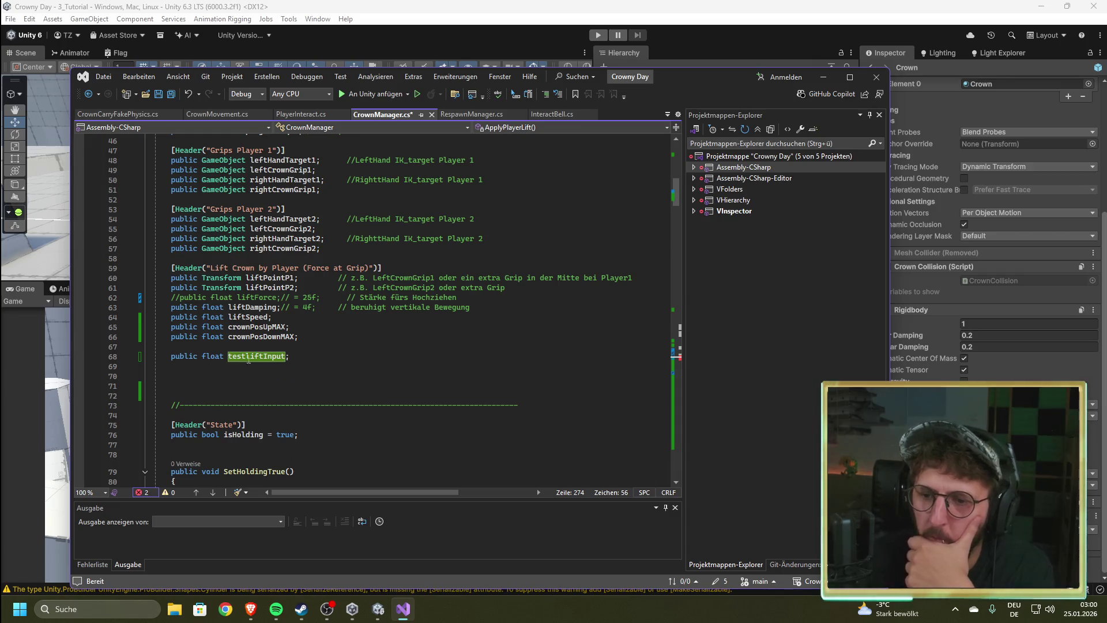
mouse_move(679, 202)
mouse_down()
mouse_move(672, 429)
mouse_move(666, 385)
mouse_up()
scroll(666, 386, up, 7)
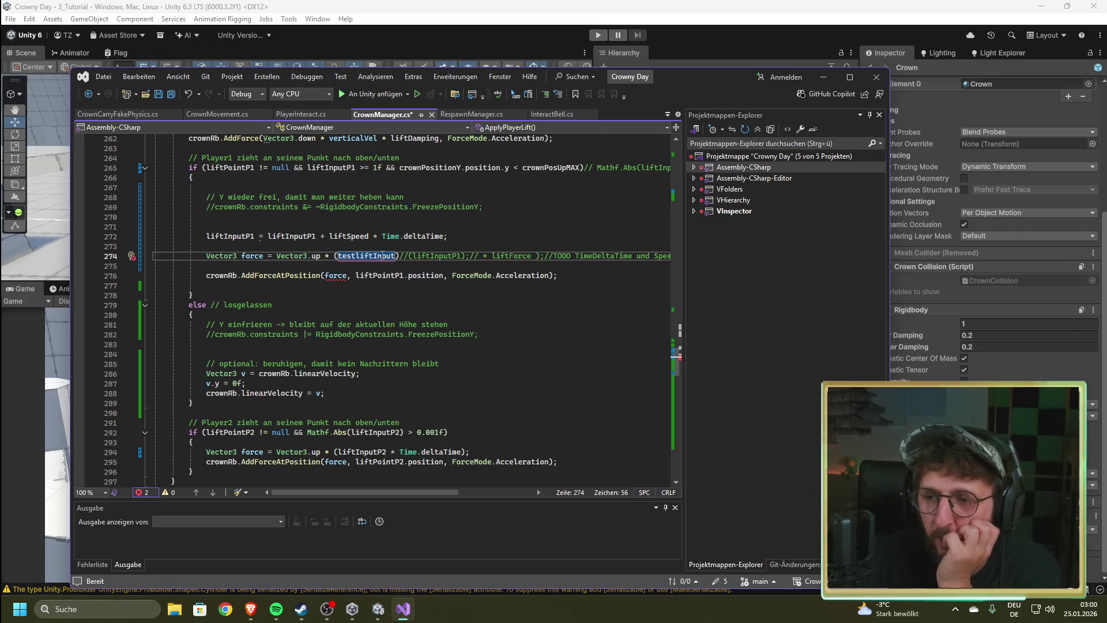
click(397, 256)
Step: Change line 274 to end with Vector3.up * (testliftInput); and save CrownManager.cs
drag(398, 257, 335, 257)
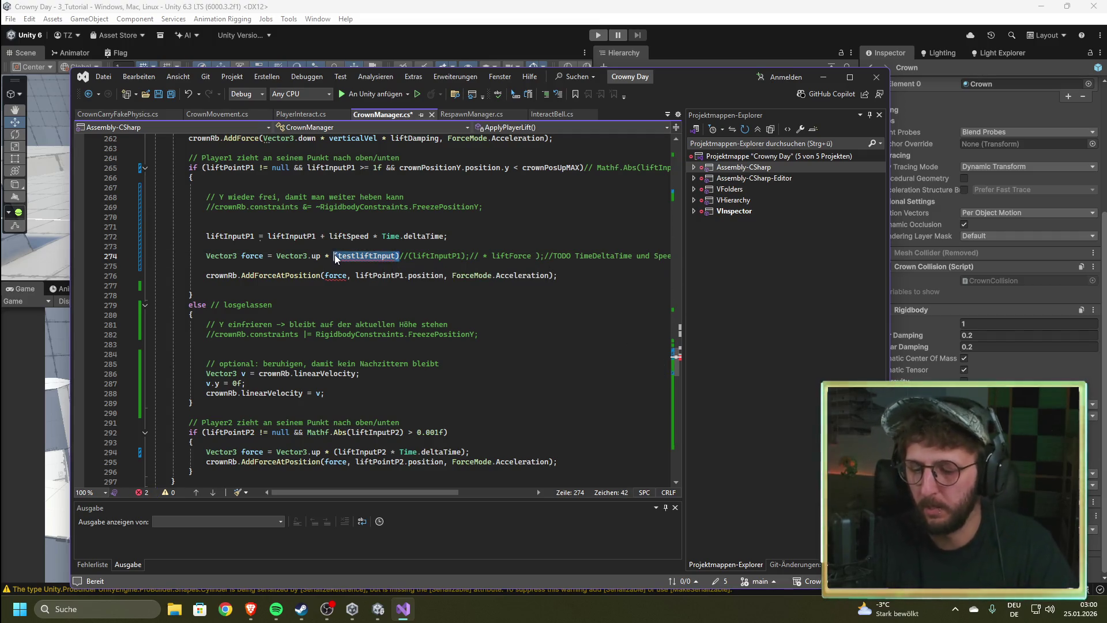
key(BackSpace)
text(()
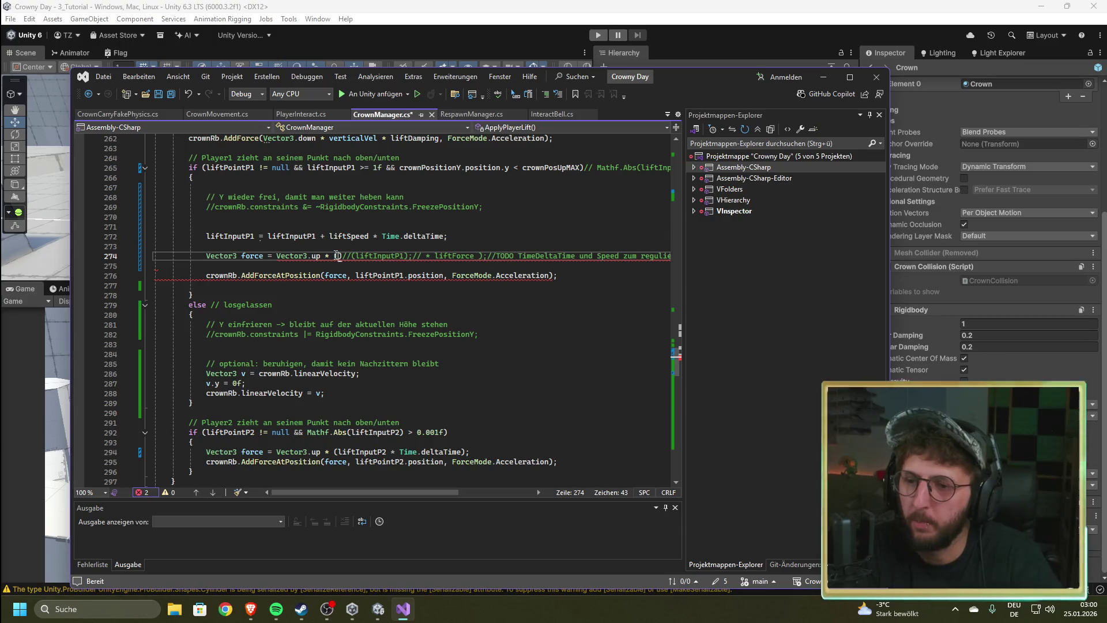
text(testliftInput)
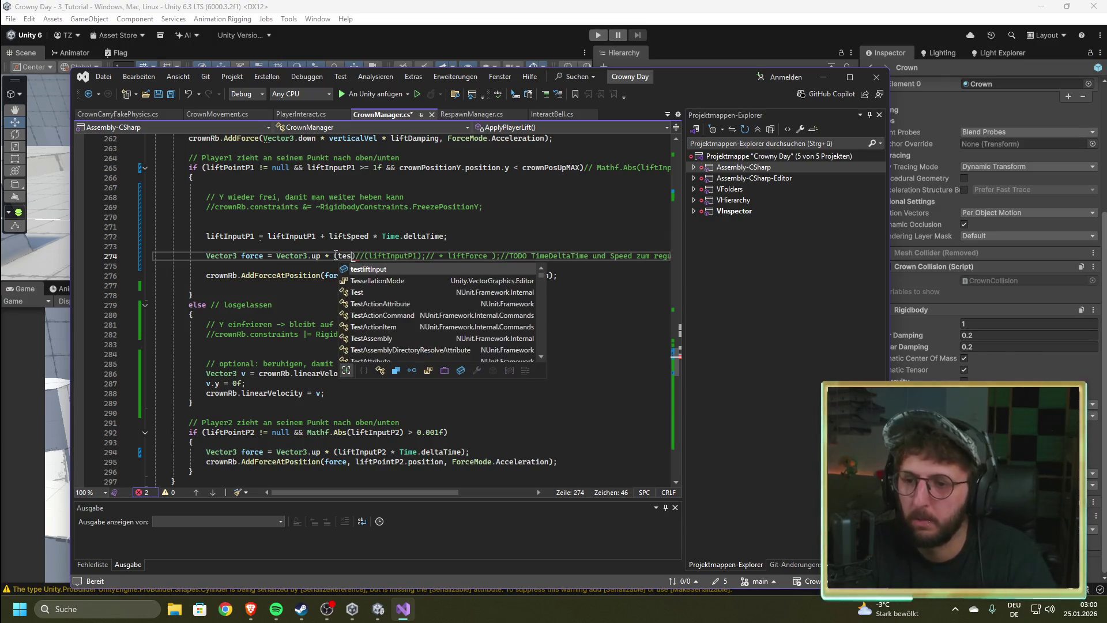
text();)
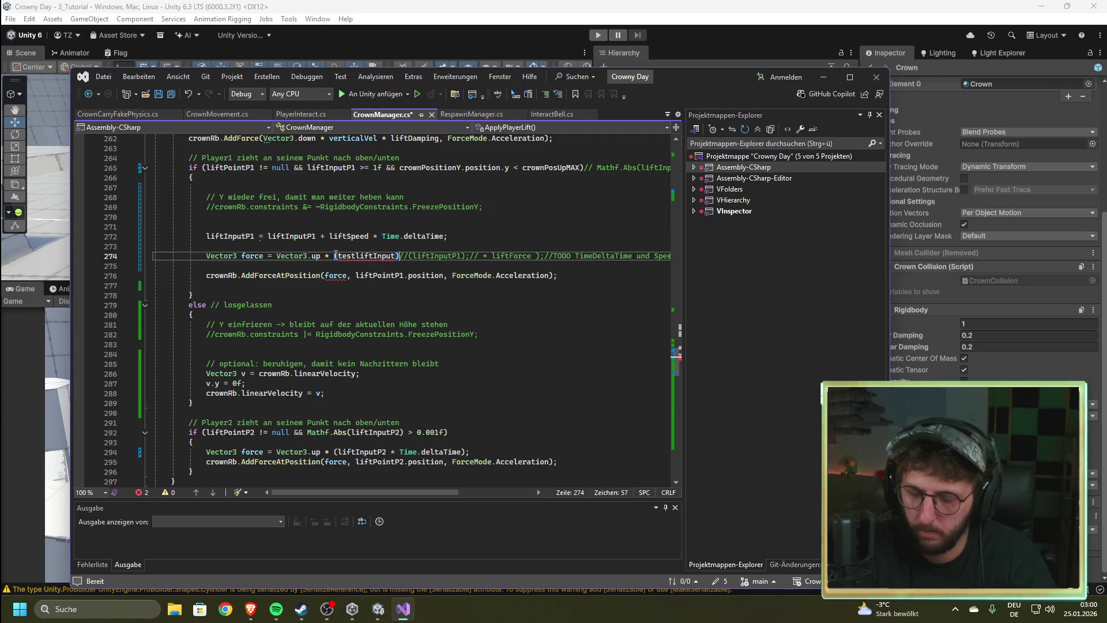
key(ctrl+s)
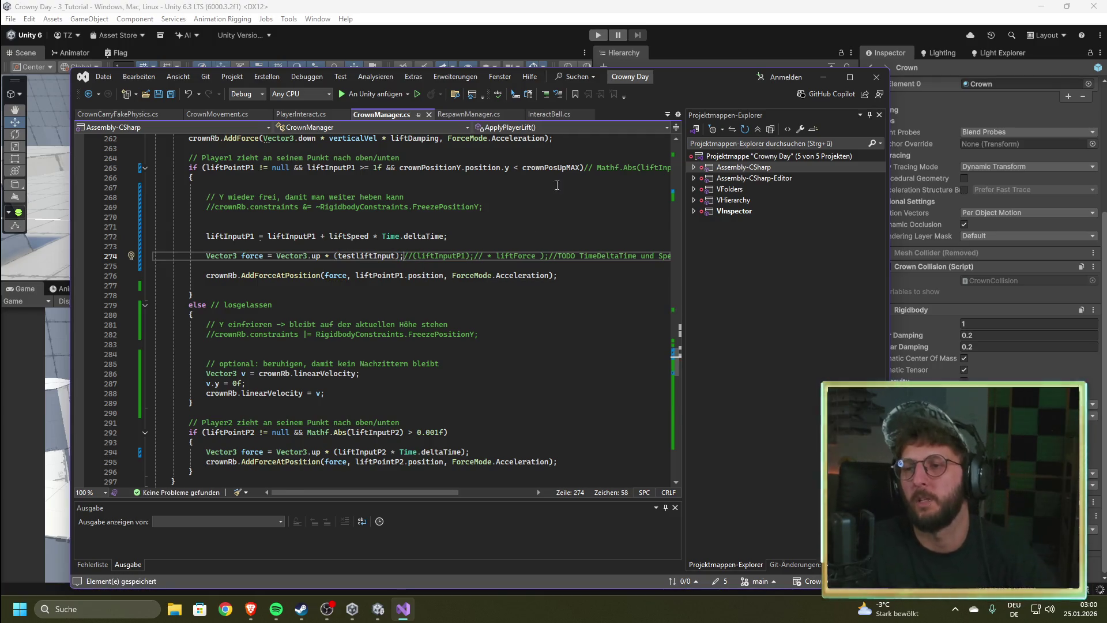
click(683, 20)
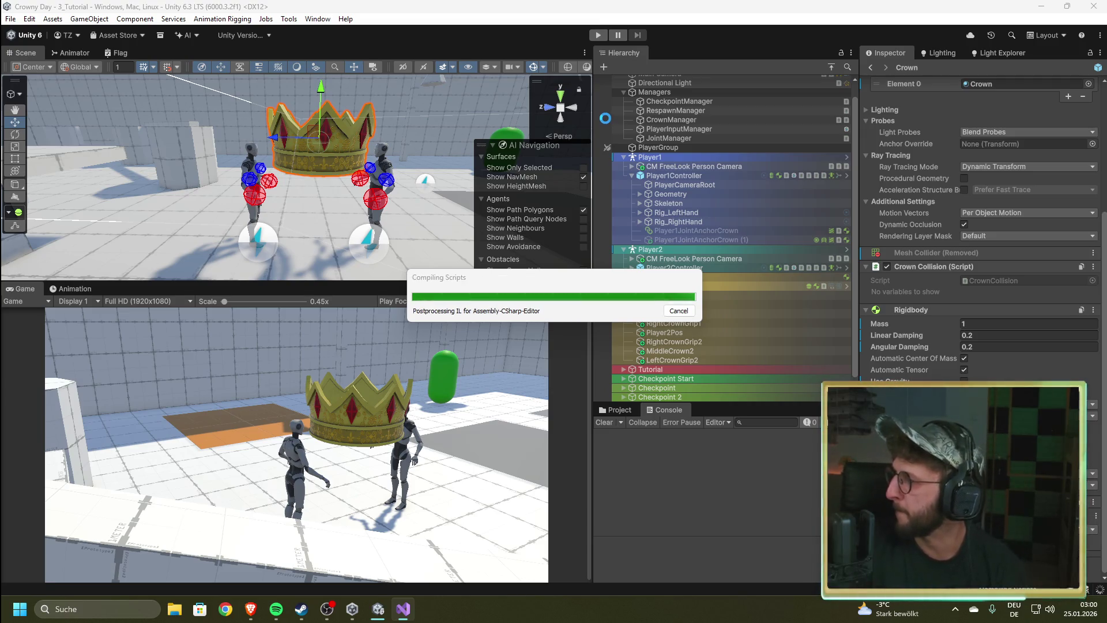
Step: Run Play mode and inspect CrownManager's Inspector settings while both characters hold the crown
click(598, 37)
click(765, 119)
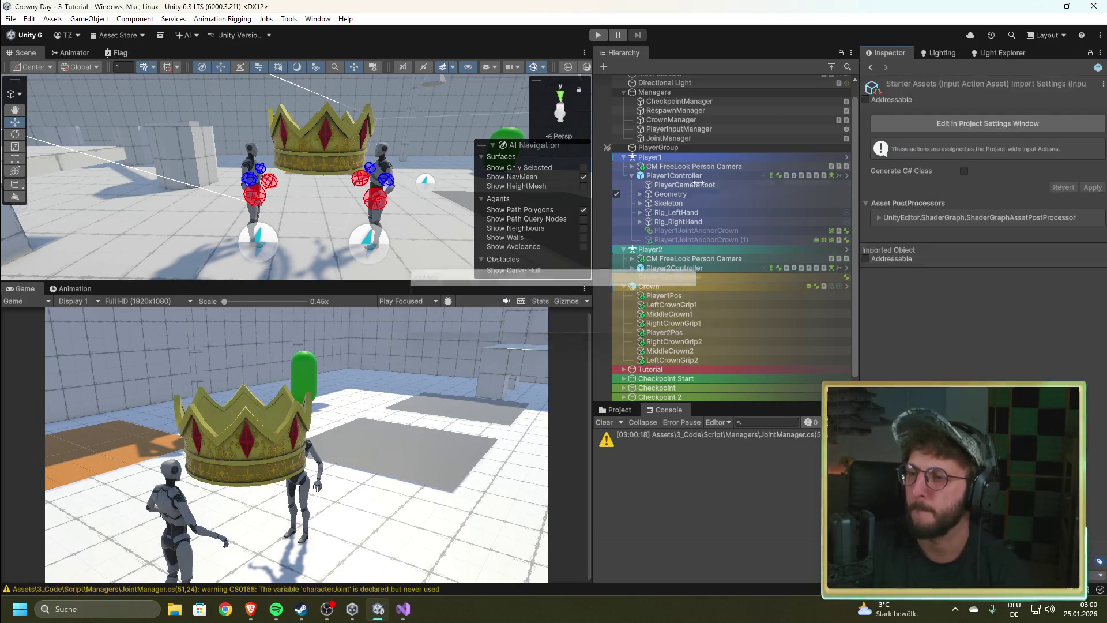
scroll(948, 317, down, 10)
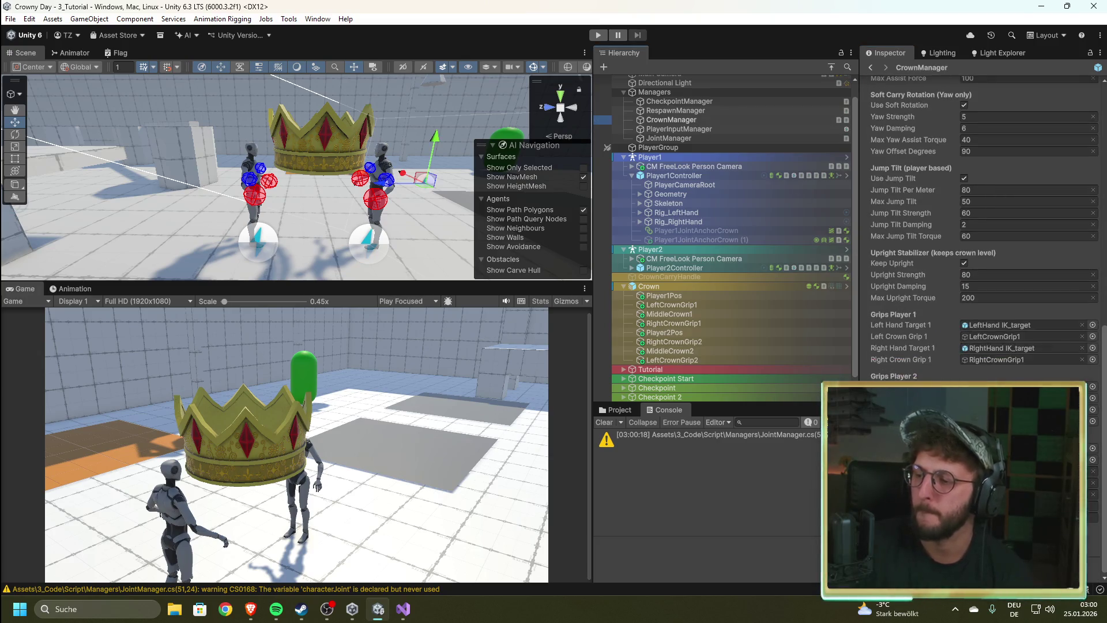
key(ctrl+p)
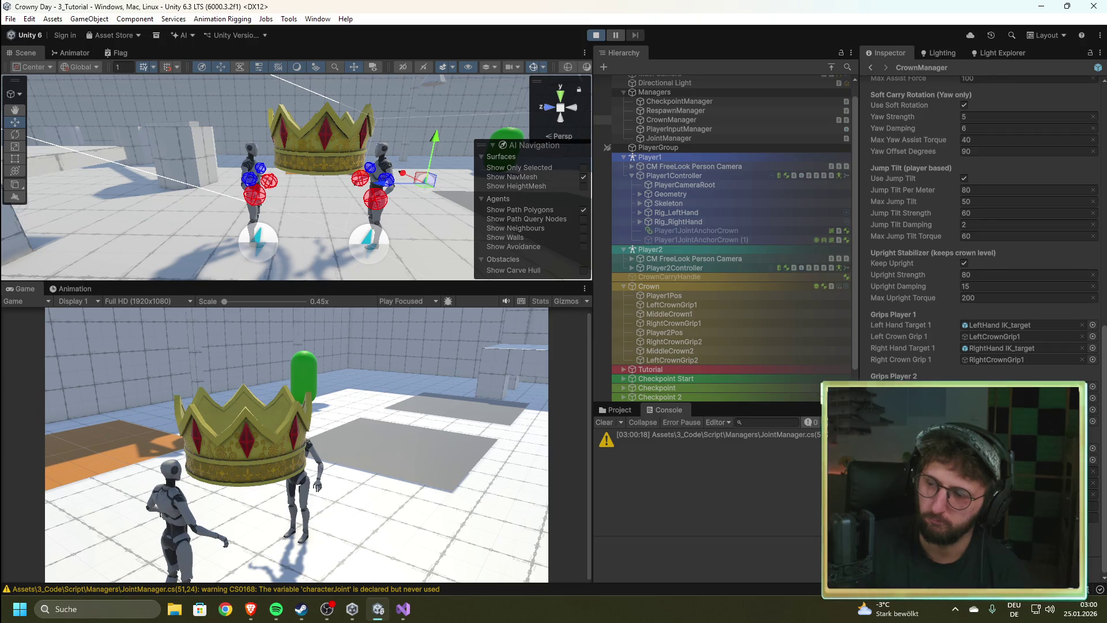
scroll(981, 230, down, 10)
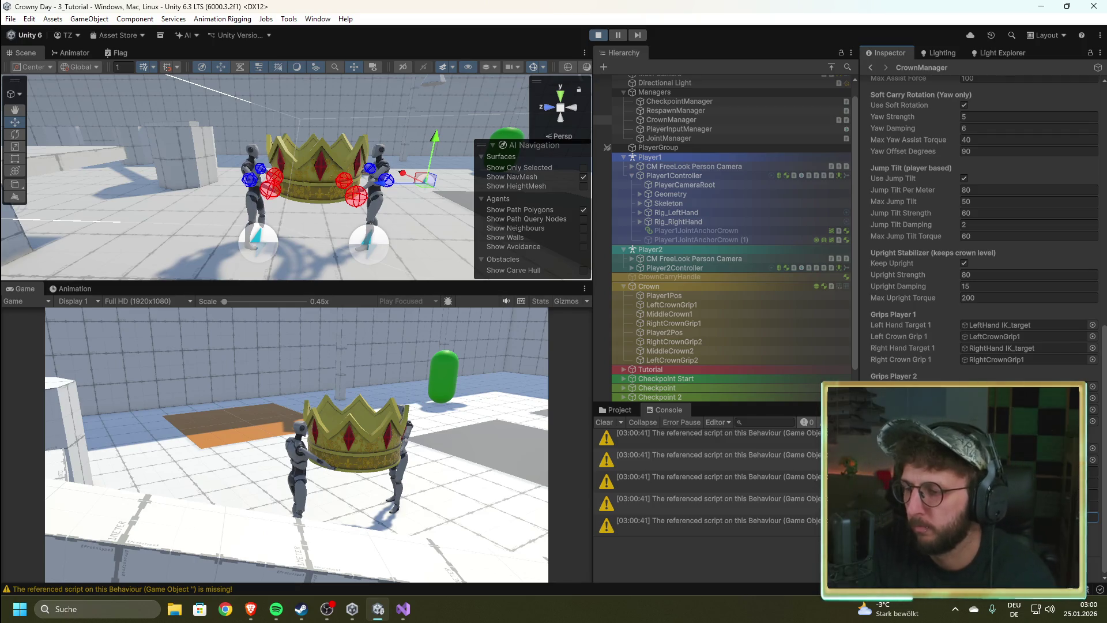
key(alt+Tab)
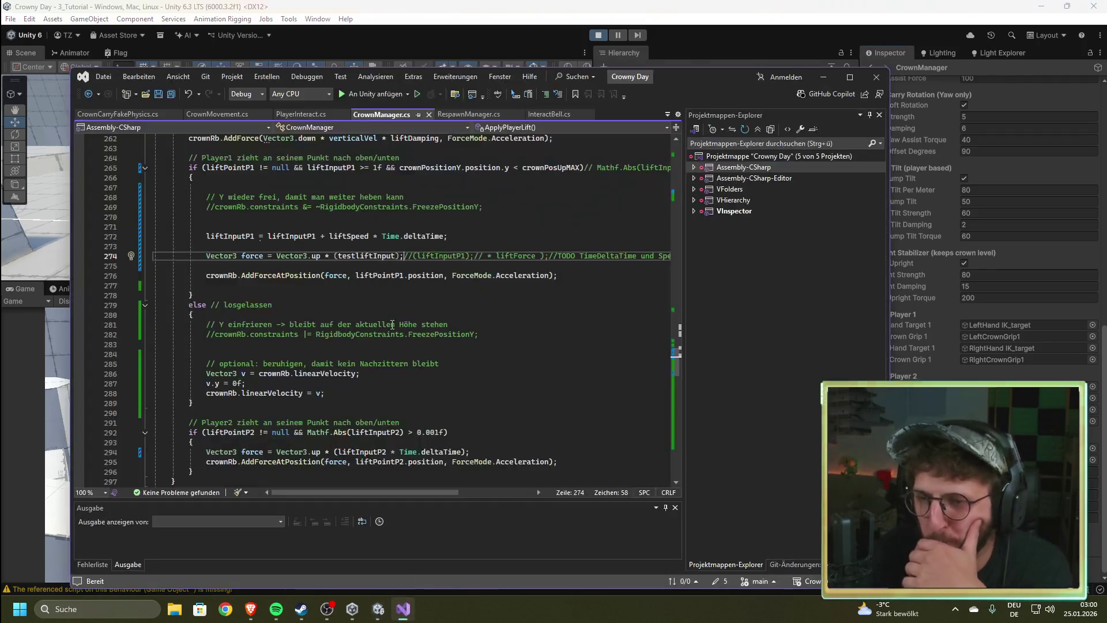
Step: Switch between the script and the running game to watch the console log 0 and 1 values
scroll(364, 322, down, 3)
scroll(551, 157, up, 5)
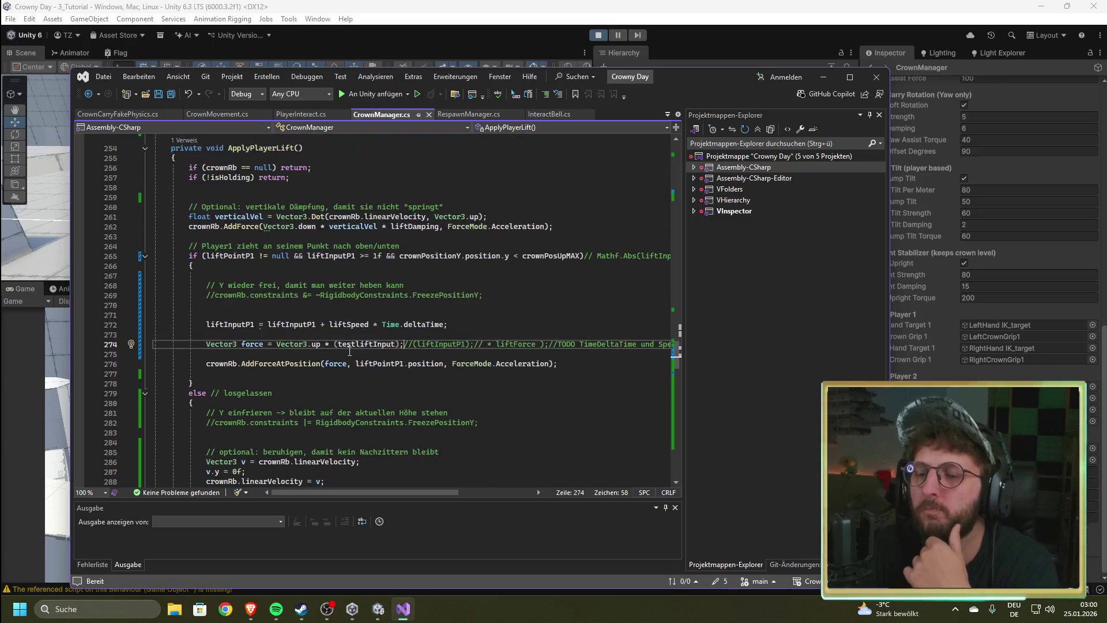
click(574, 51)
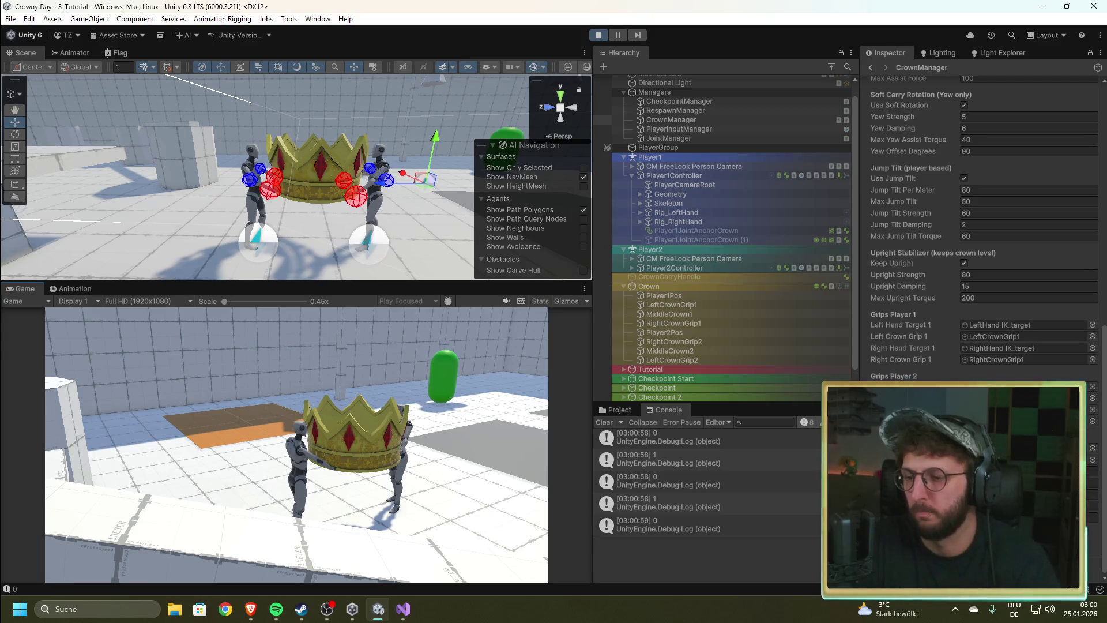
click(403, 608)
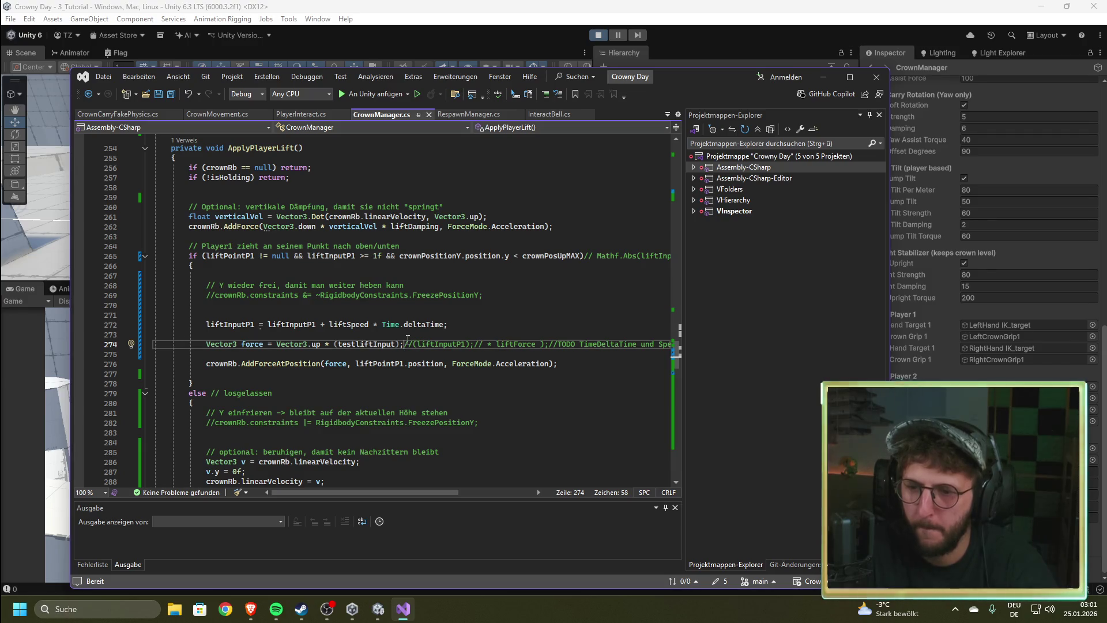
click(626, 6)
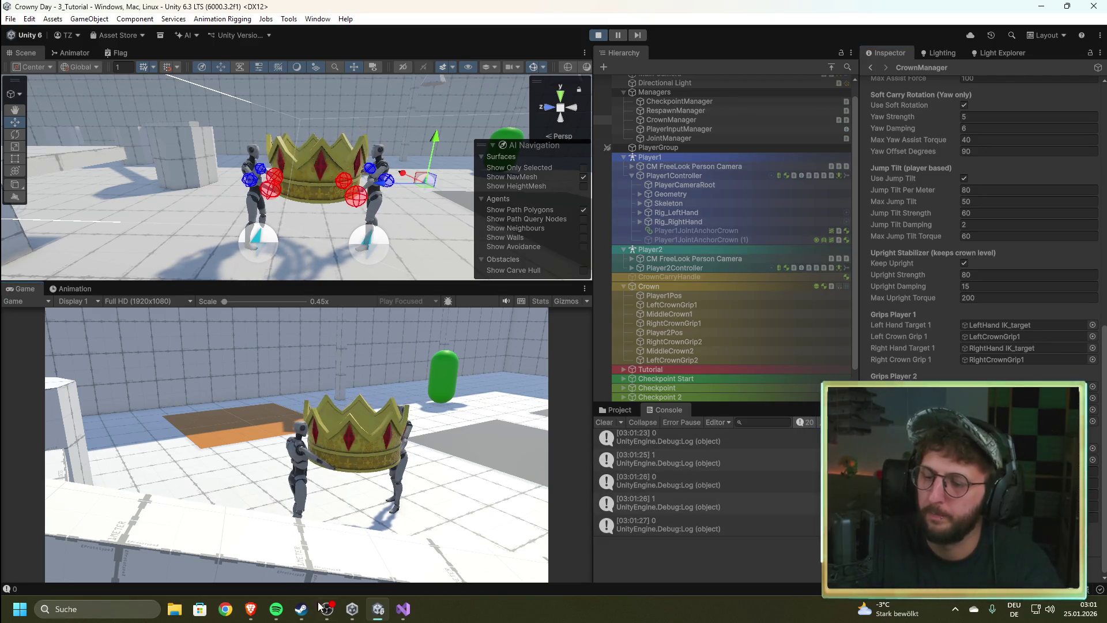
click(403, 608)
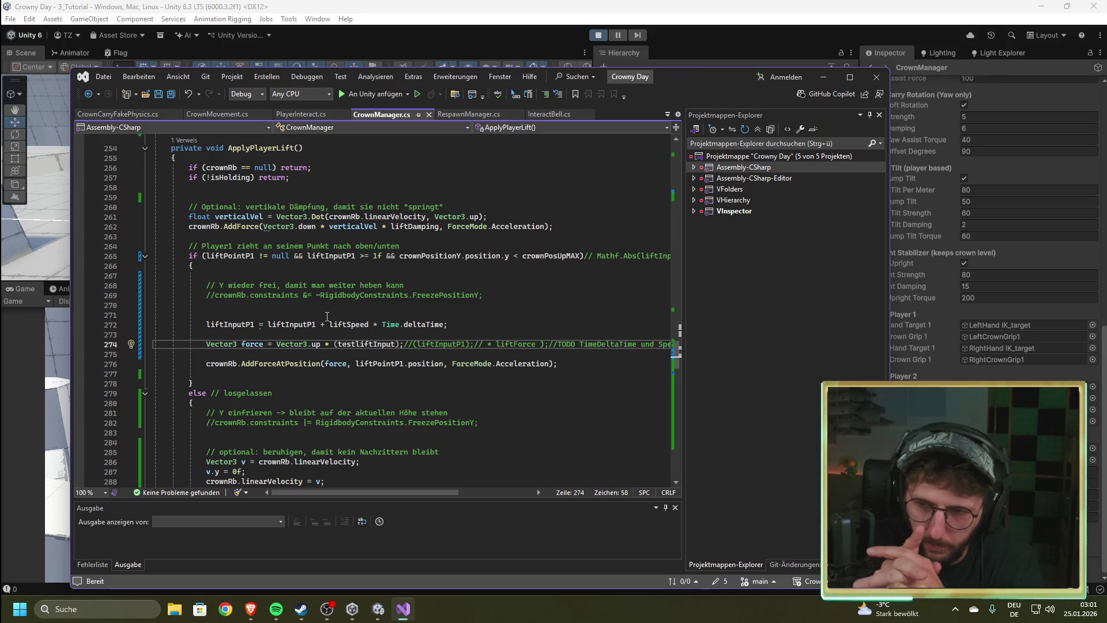
Step: Stop Unity's Play mode and reselect the AddForceAtPosition line 276 in CrownManager.cs
drag(206, 363, 364, 364)
click(601, 364)
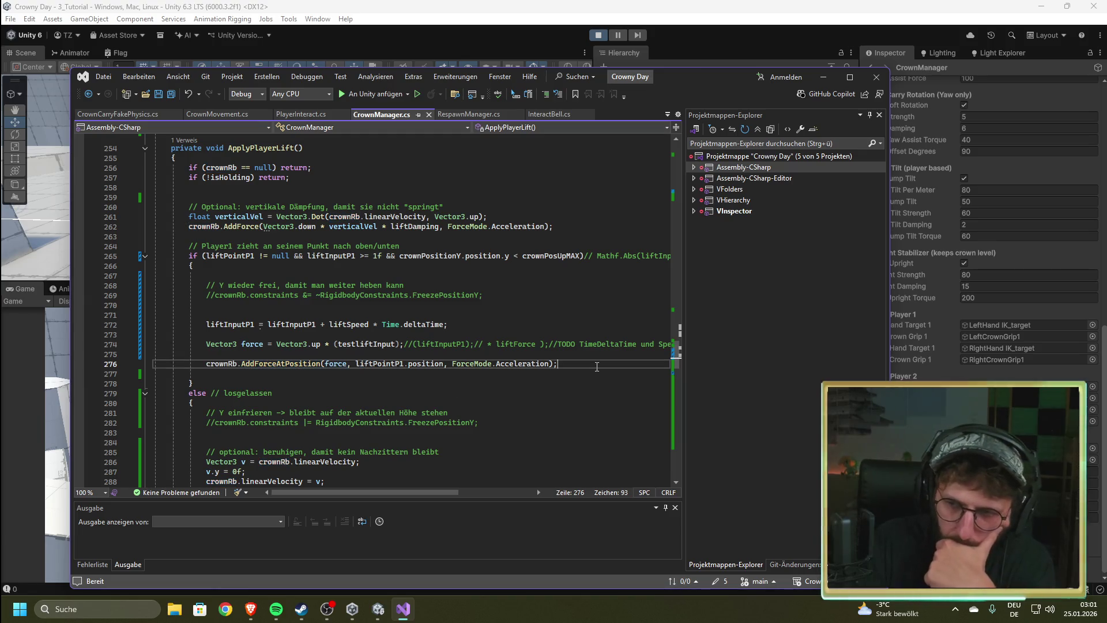
click(600, 36)
click(404, 608)
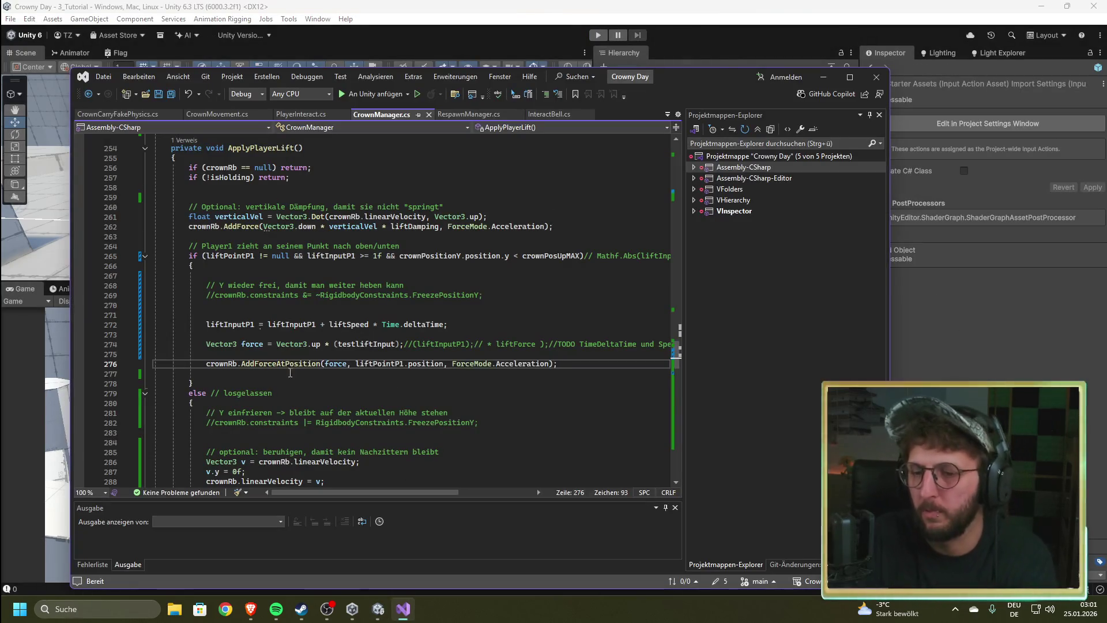
drag(189, 364, 577, 369)
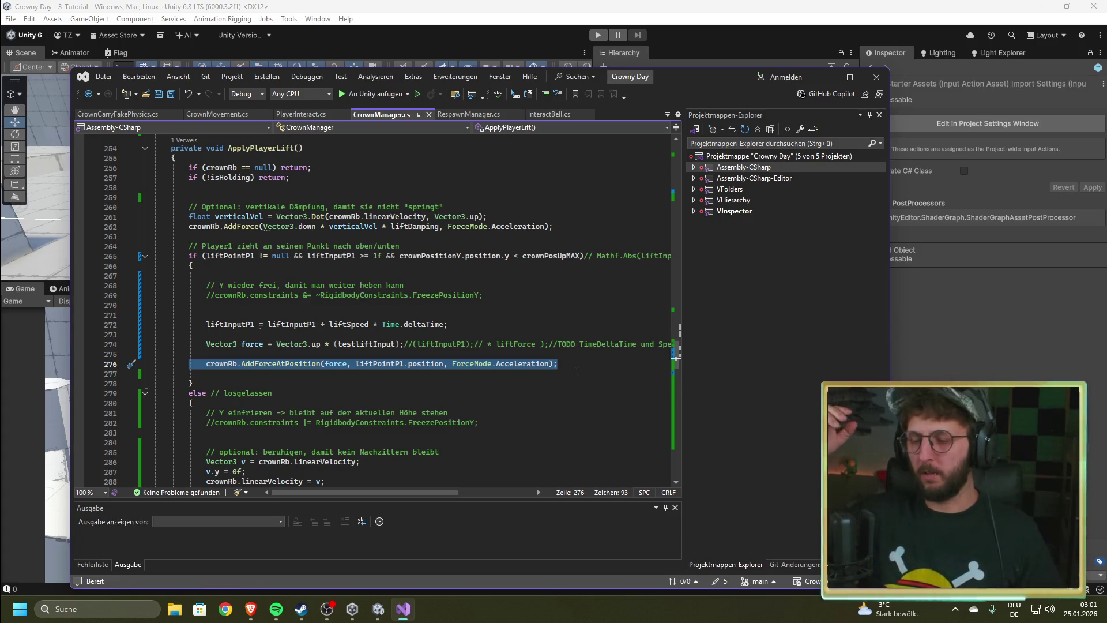
drag(577, 371, 176, 361)
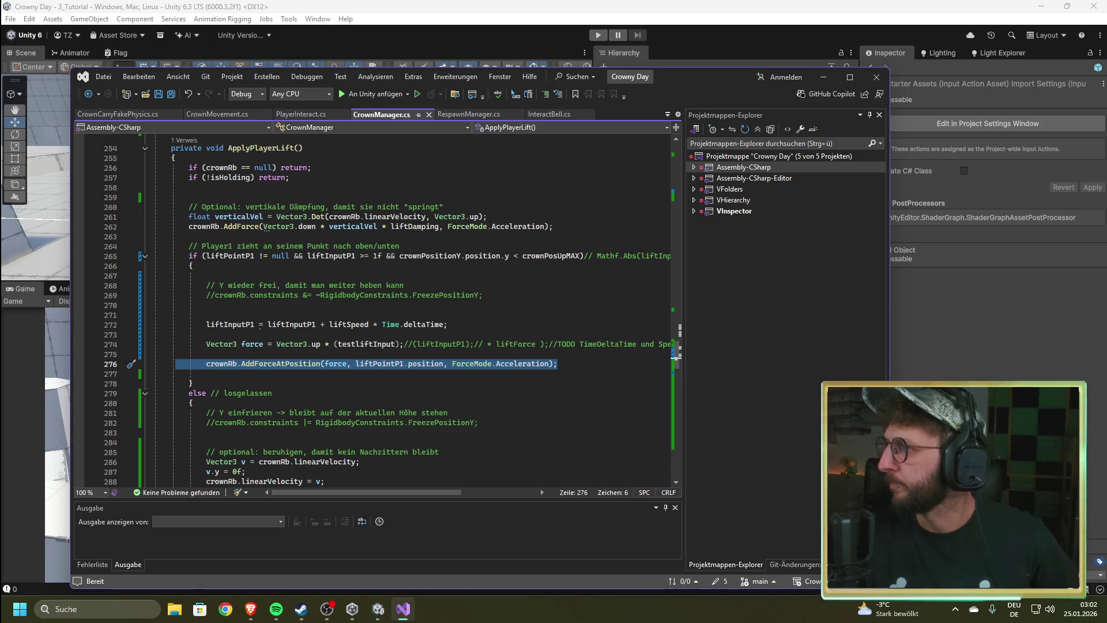
key(alt+Tab)
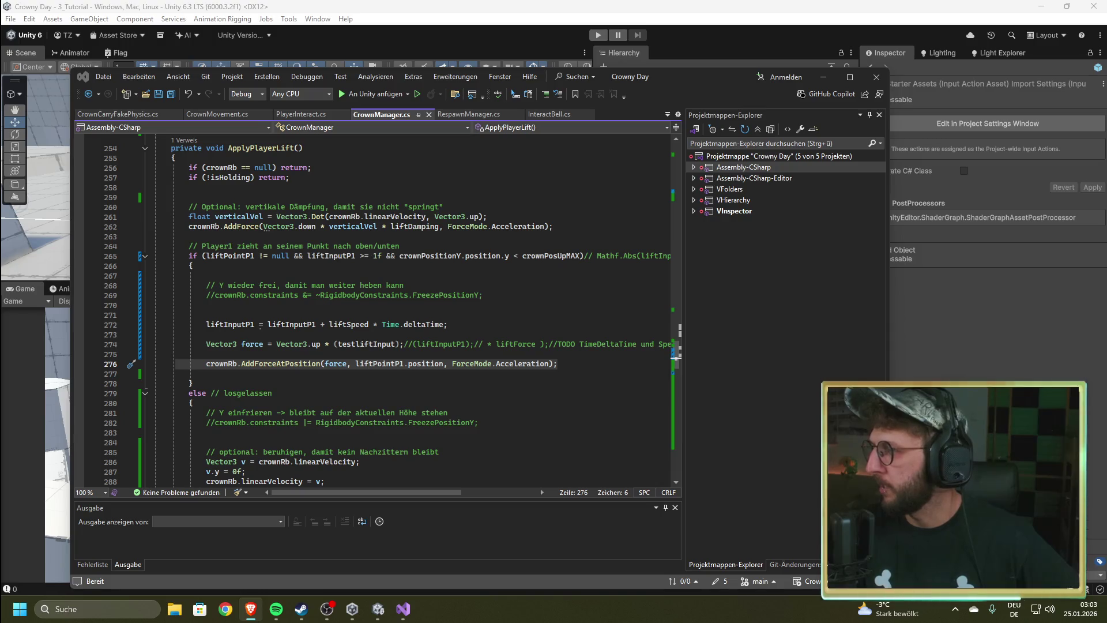
key(alt+Tab)
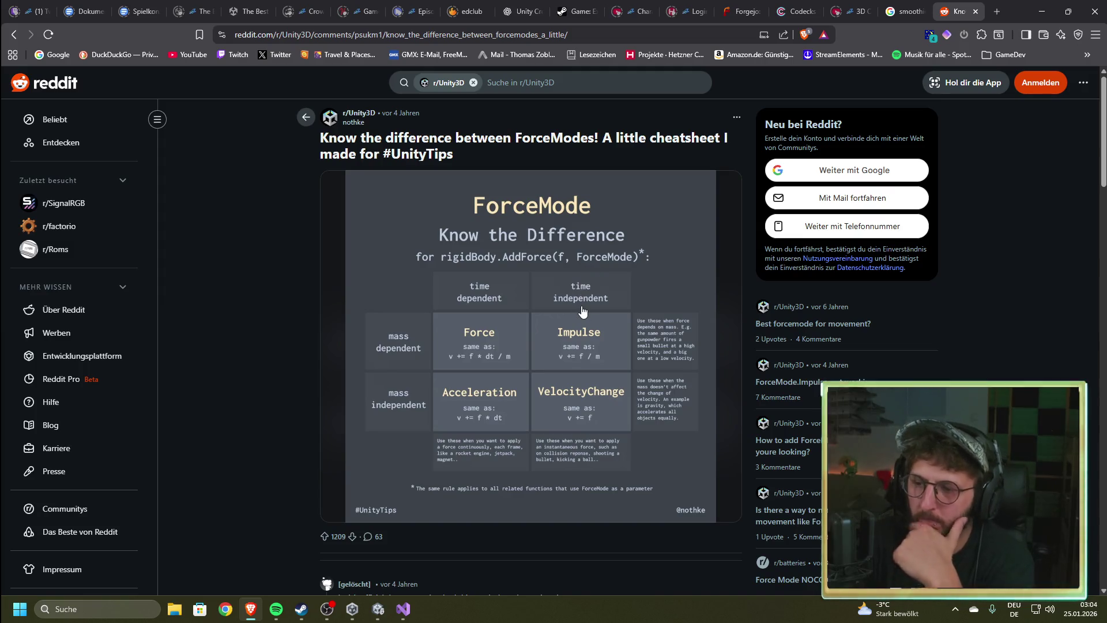
Step: Scroll the Reddit ForceMode cheatsheet post down to its comments, then return to Visual Studio
scroll(574, 313, down, 1)
scroll(571, 311, down, 4)
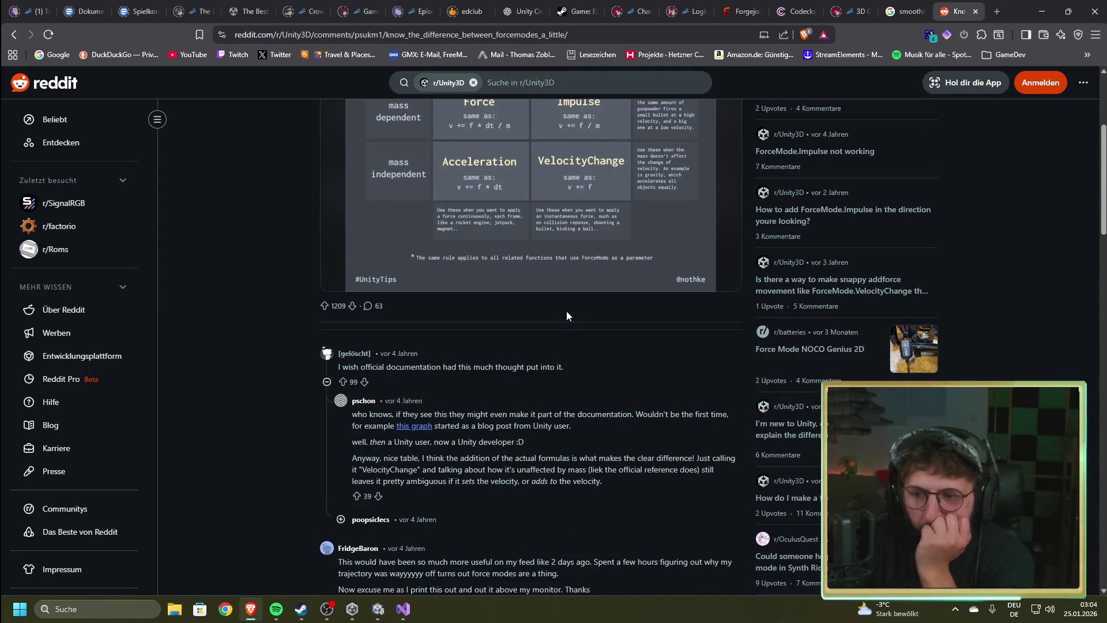
key(alt+Tab)
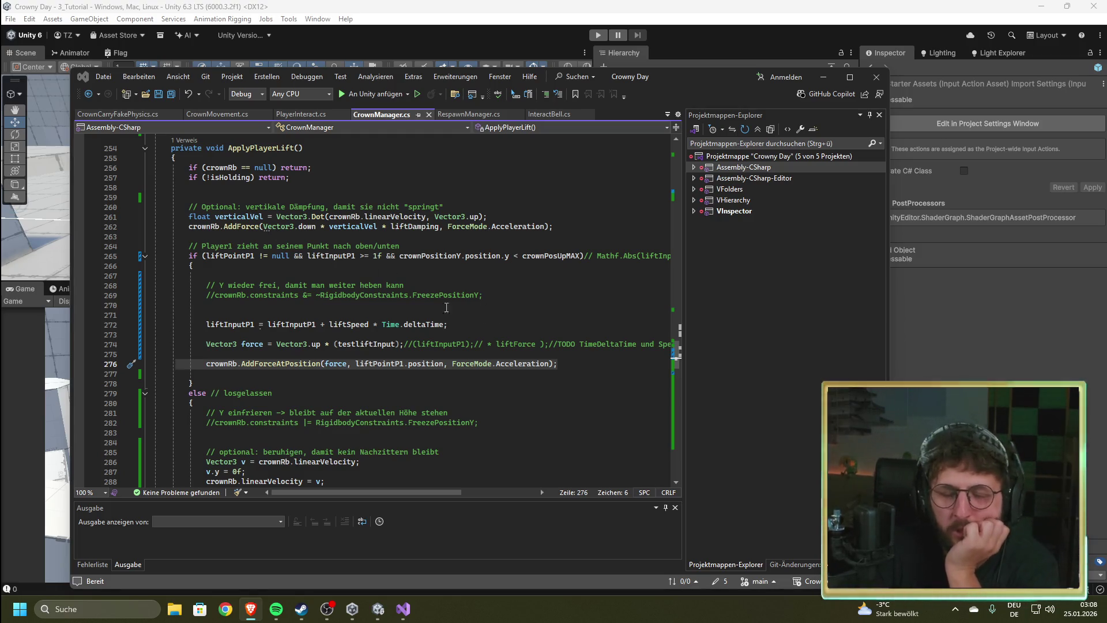
Step: Review ApplyPlayerLift and place the cursor on the empty line below the AddForceAtPosition call
click(394, 374)
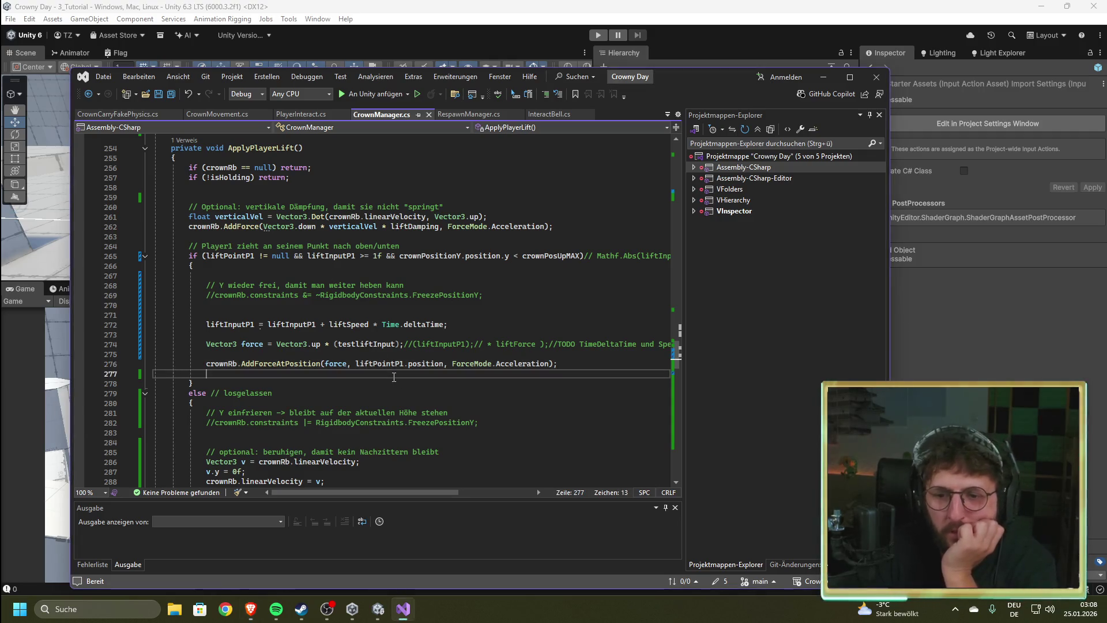
click(387, 383)
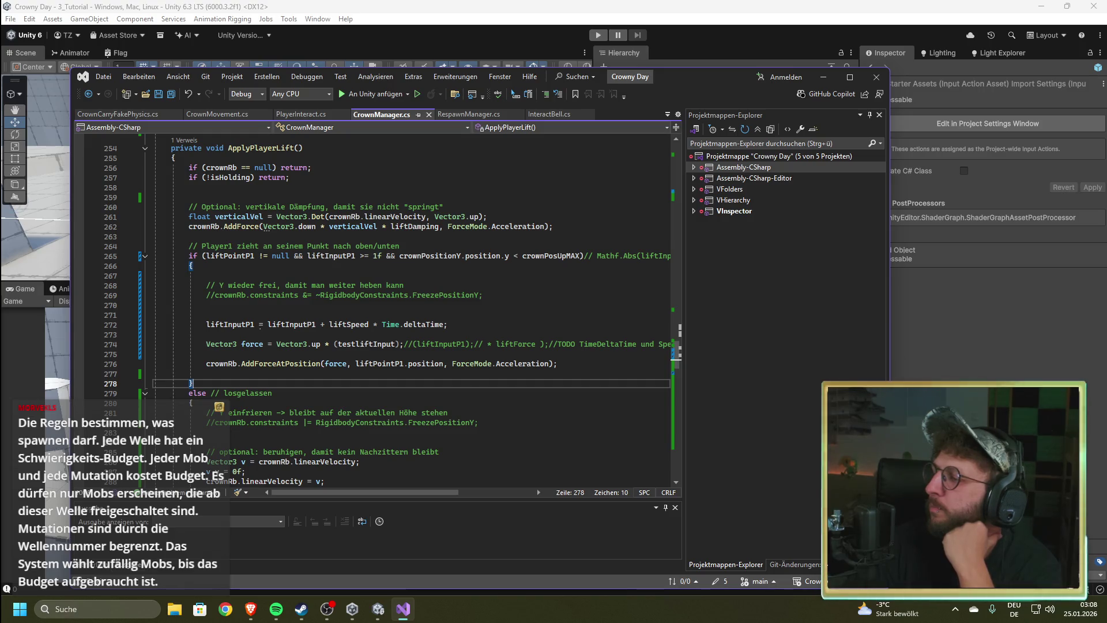
key(alt+Tab)
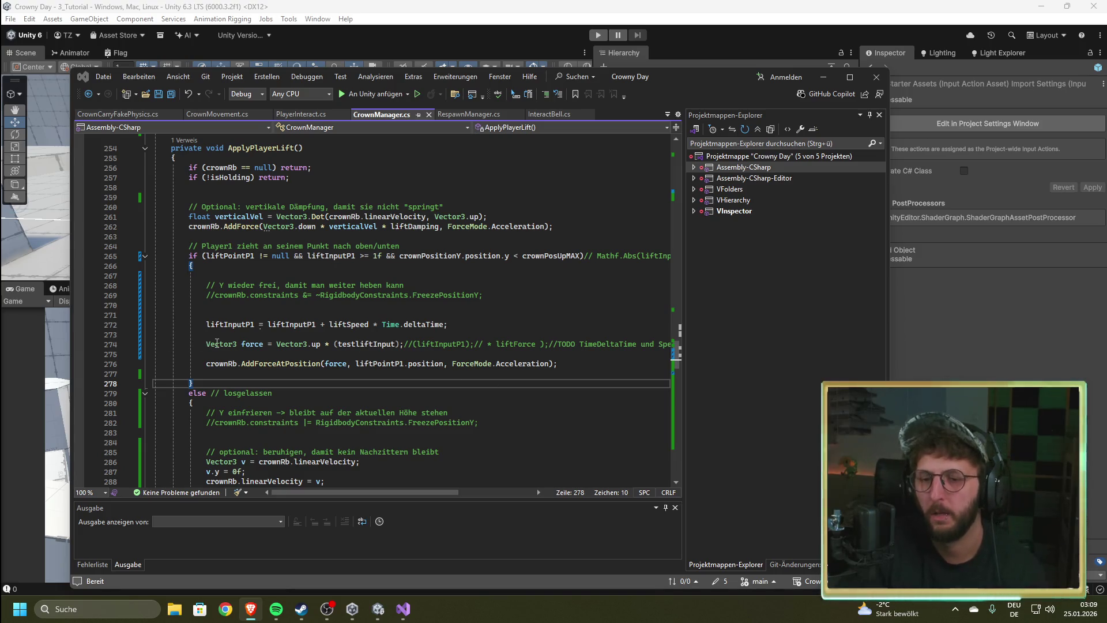
mouse_move(216, 342)
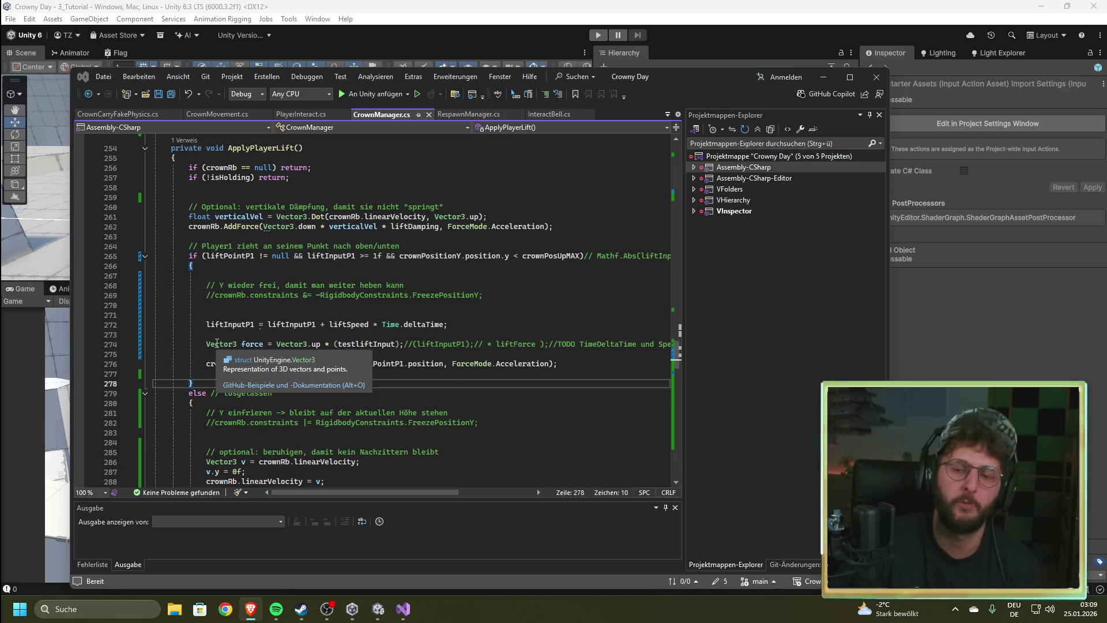
Step: On line 277 start typing crownRb. and pick the position property from IntelliSense
click(240, 374)
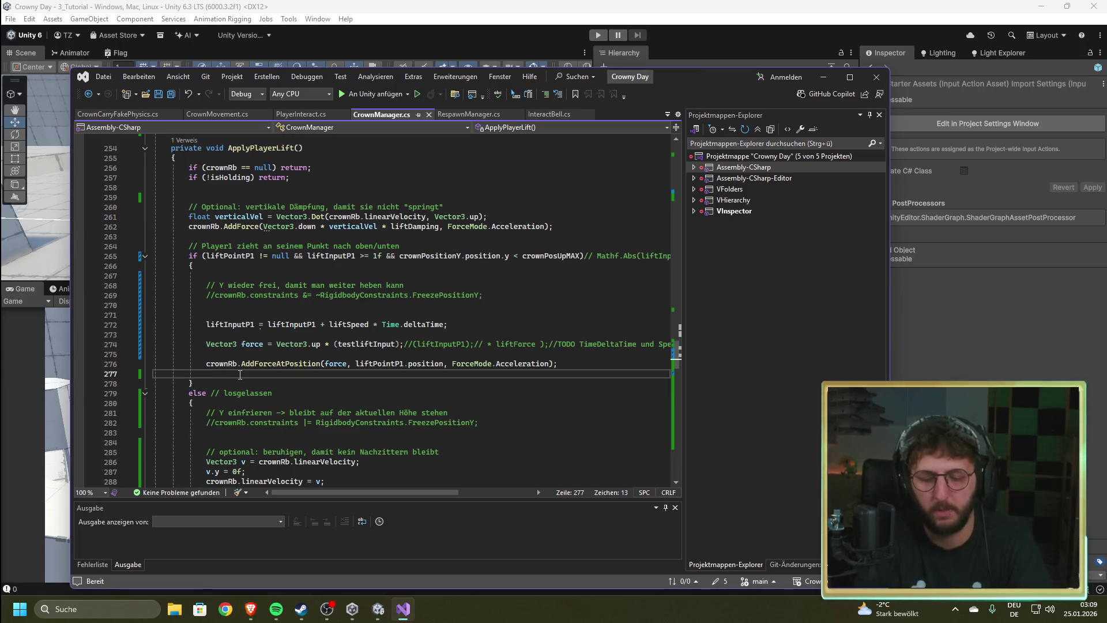
text(crwo)
key(BackSpace)
key(BackSpace)
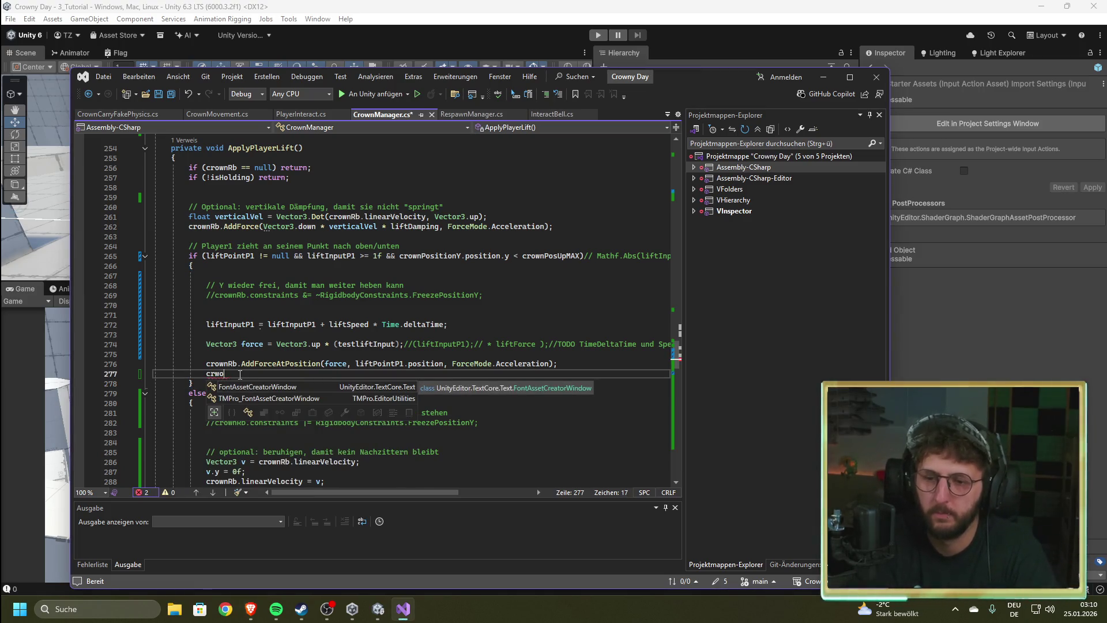
text(own)
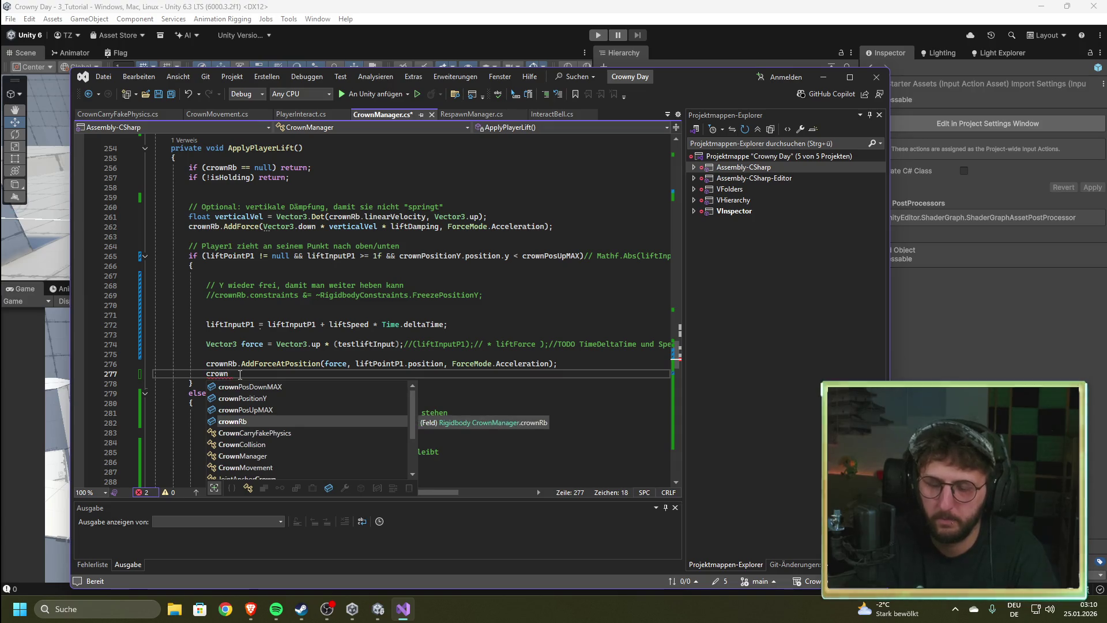
text(Rb.)
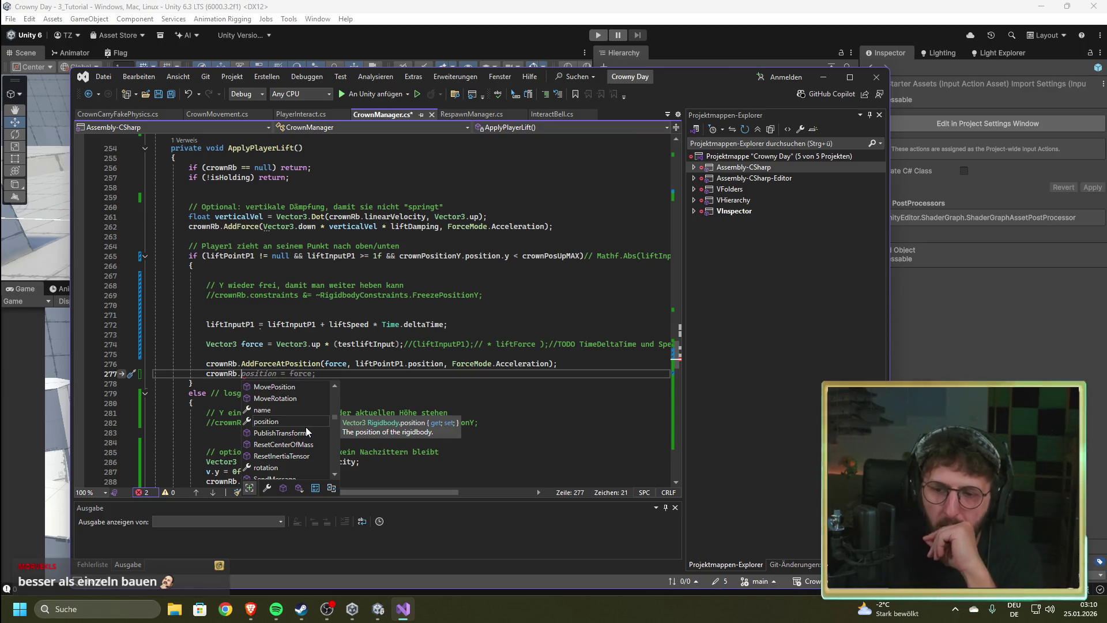
scroll(306, 427, down, 1)
scroll(306, 427, down, 1)
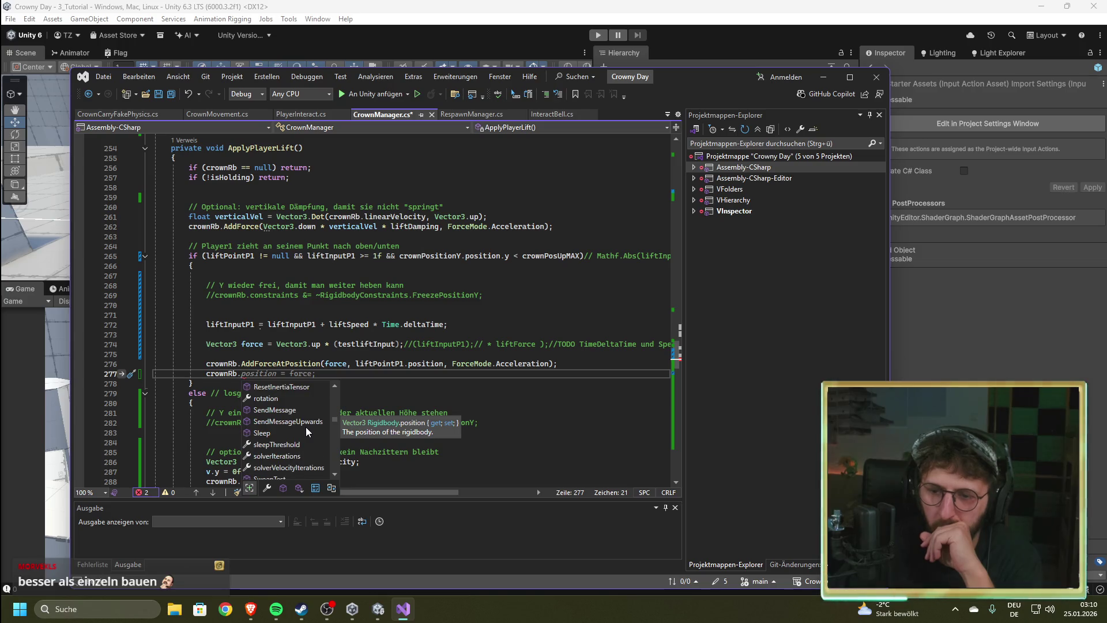
scroll(305, 427, down, 1)
scroll(306, 427, down, 1)
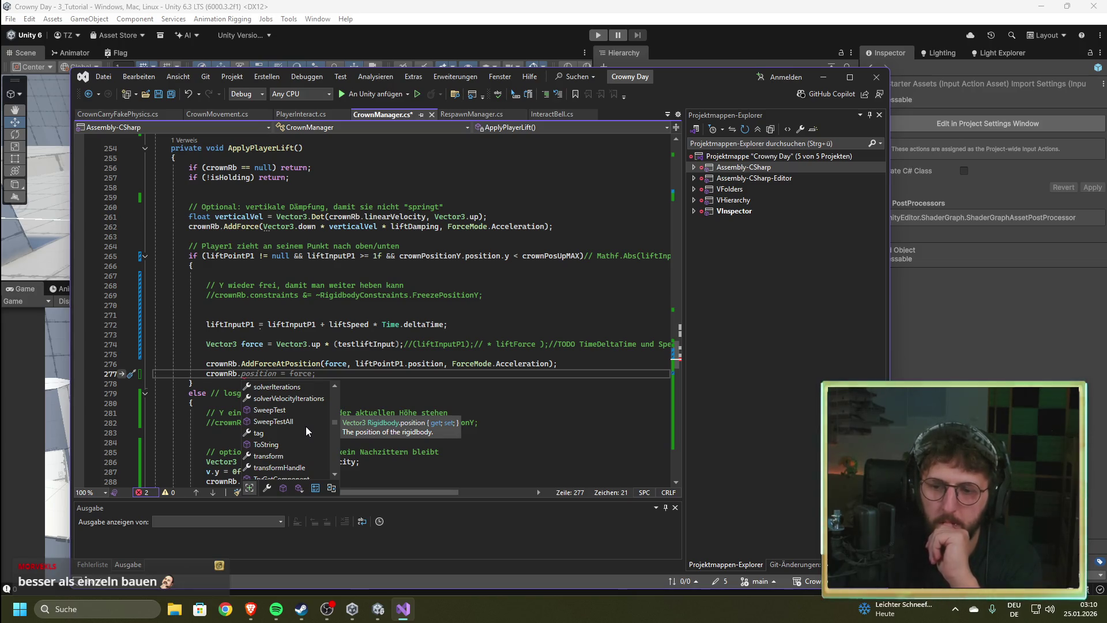
scroll(304, 427, up, 10)
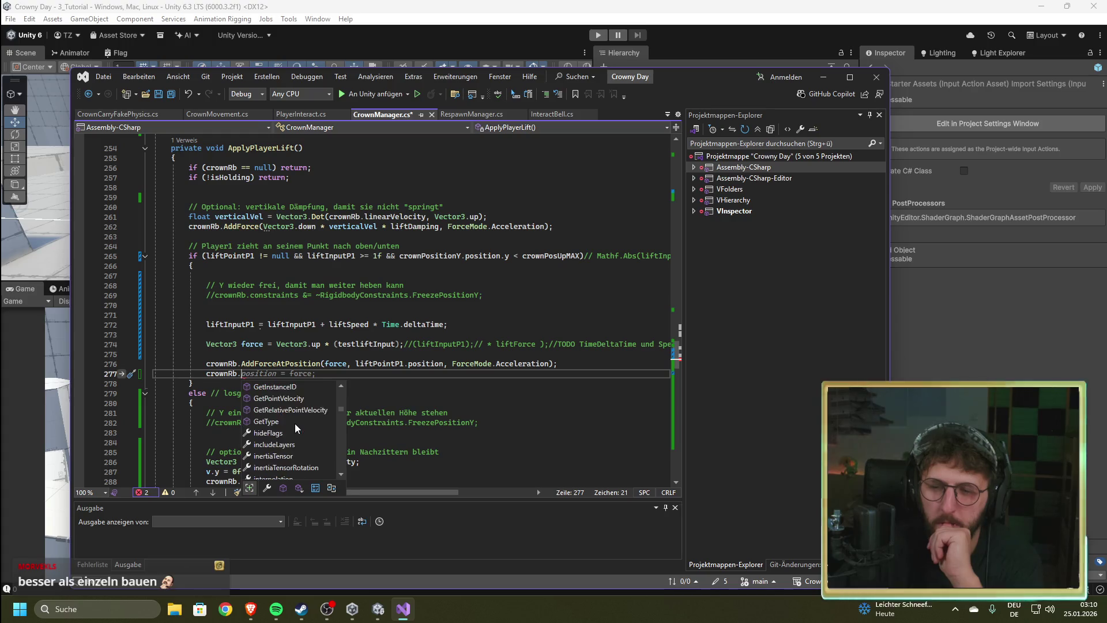
scroll(295, 423, down, 5)
click(268, 489)
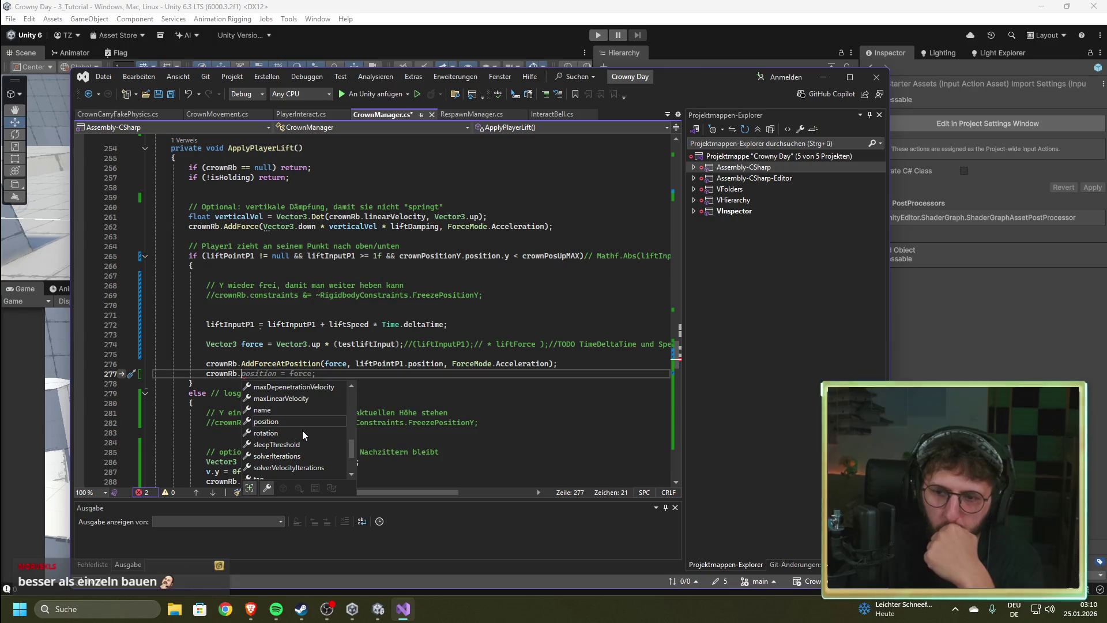
click(269, 433)
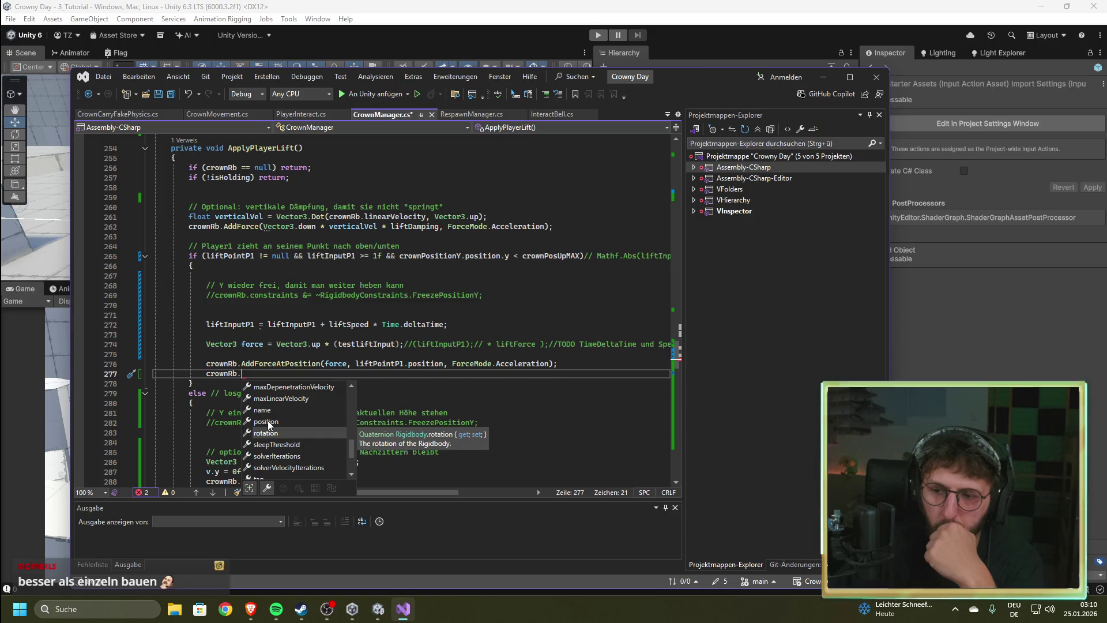
click(267, 421)
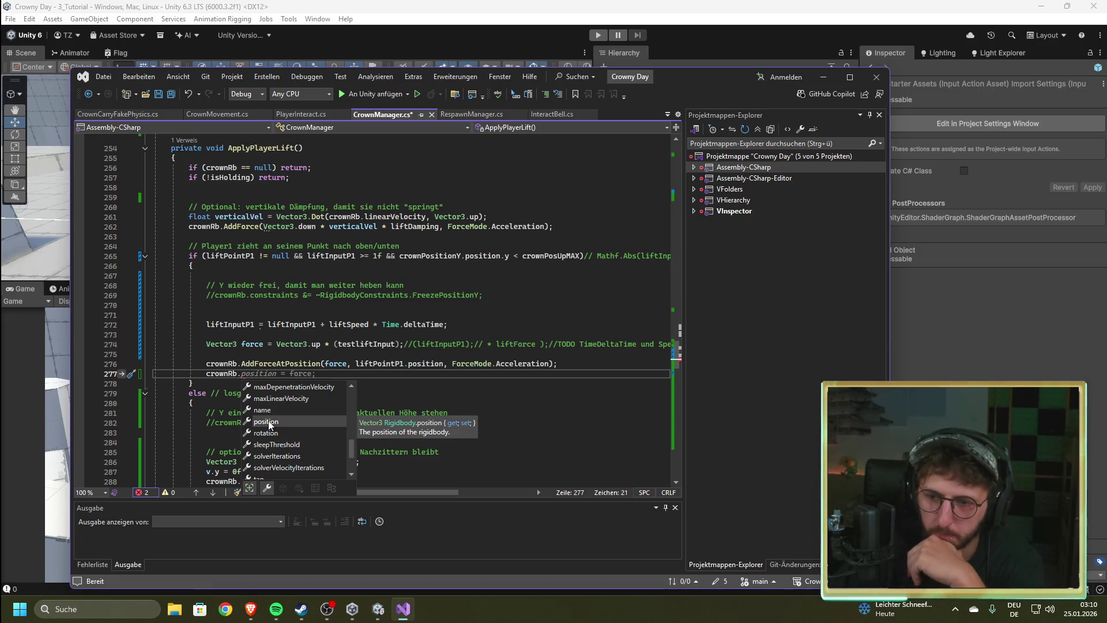
Step: Complete the line as crownRb.position = force; and save CrownManager.cs
key(Tab)
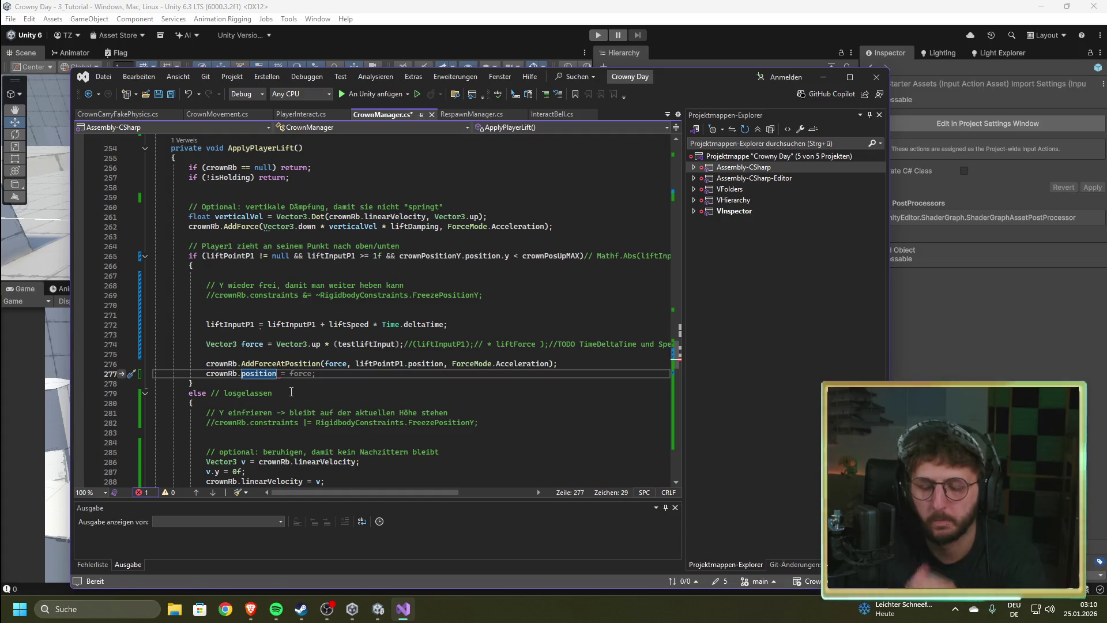
key(Tab)
key(ctrl+s)
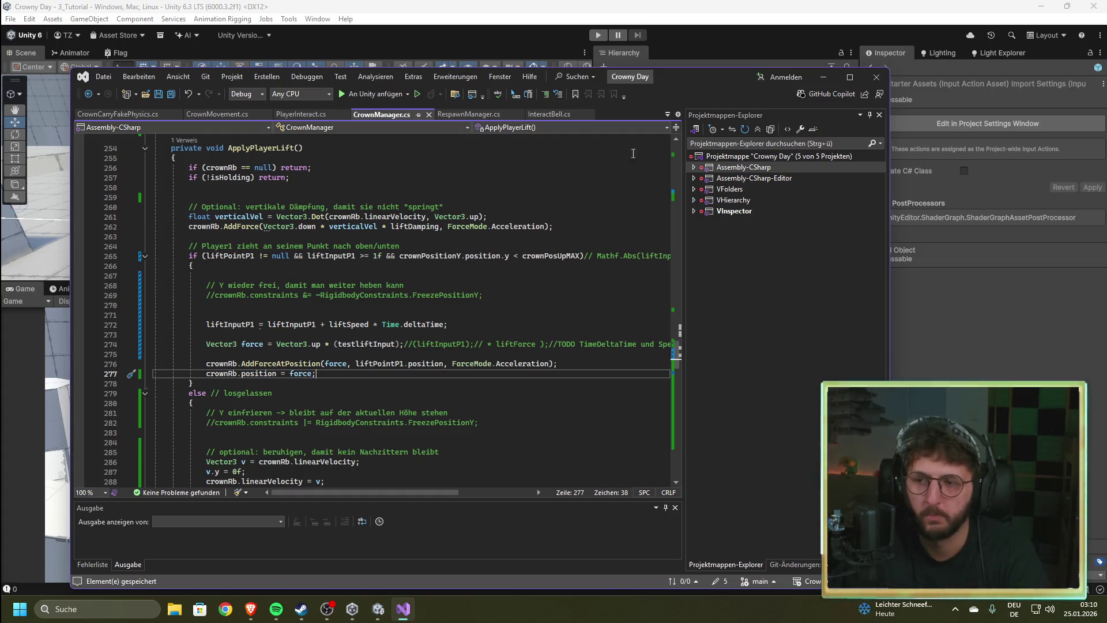
click(603, 36)
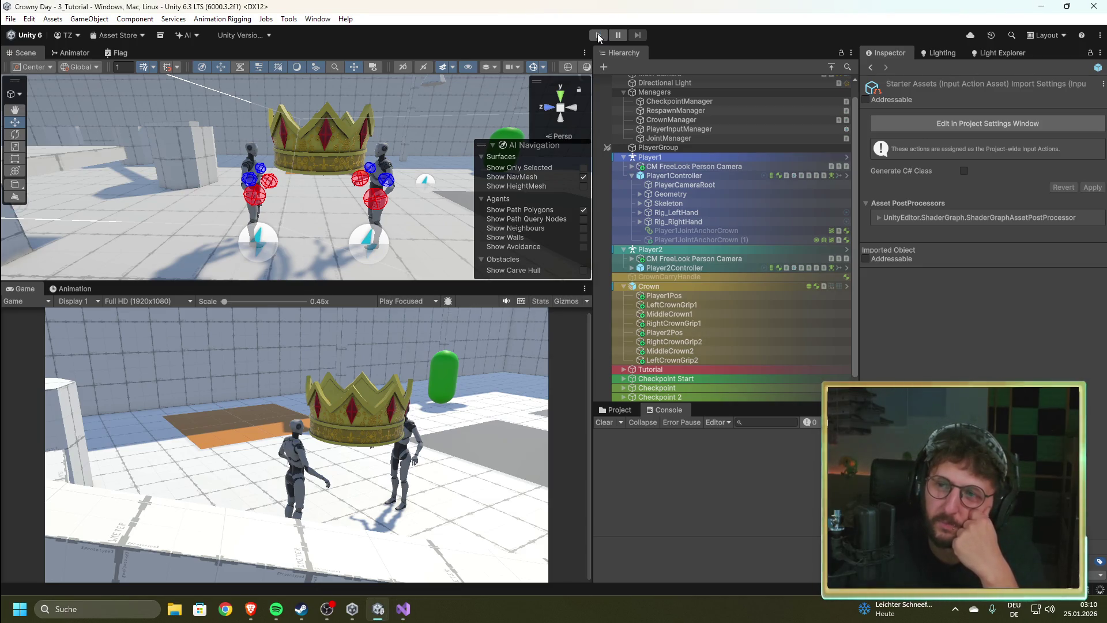
Step: Run and stop a Play-mode test of the crown lift with the new position line
click(597, 34)
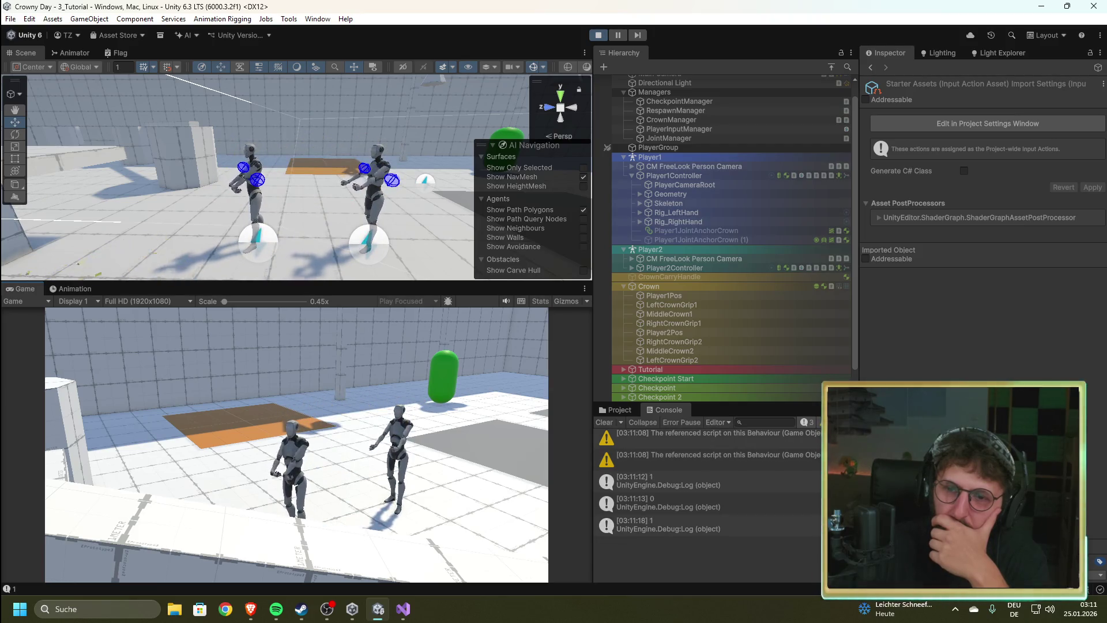
click(599, 35)
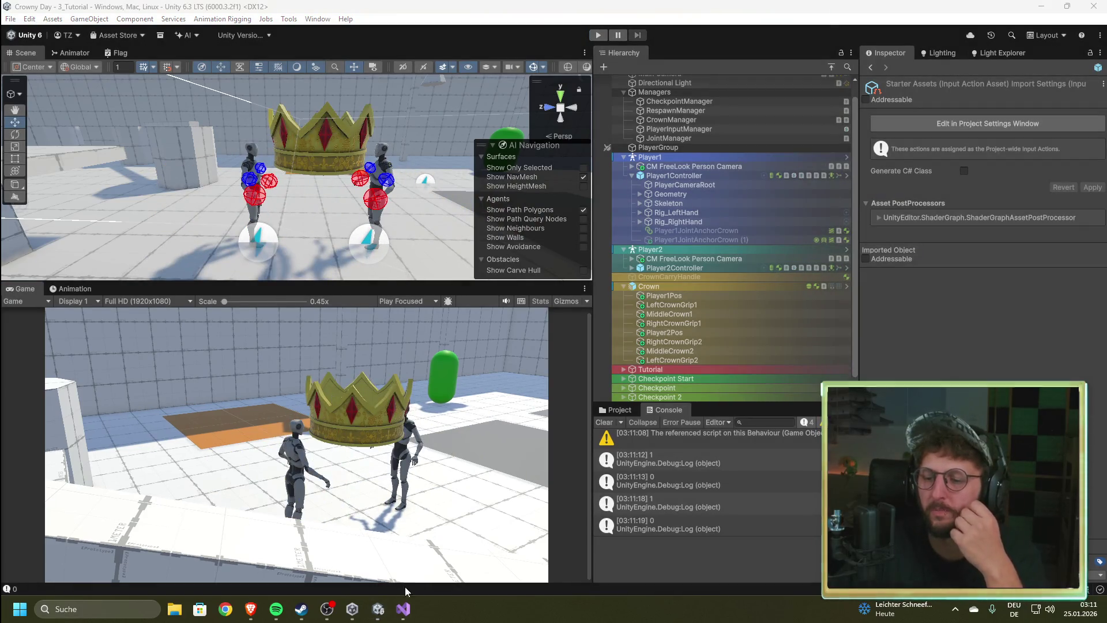
click(403, 611)
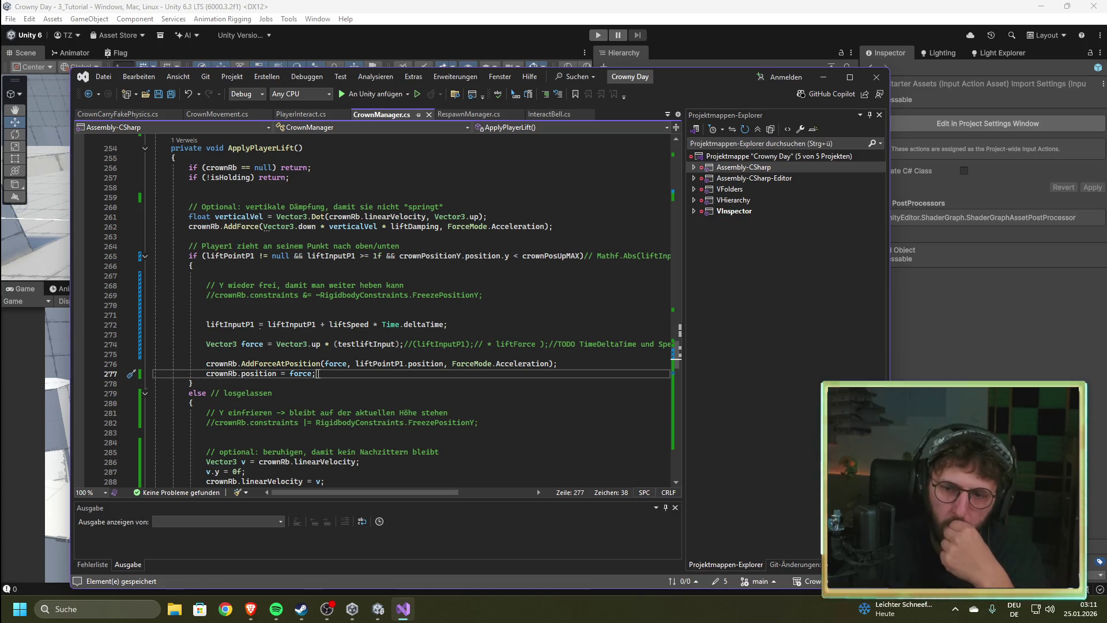
Step: Make line 277 set crownRb.position = liftPointP1.position, save CrownManager.cs, and return to Unity
click(291, 374)
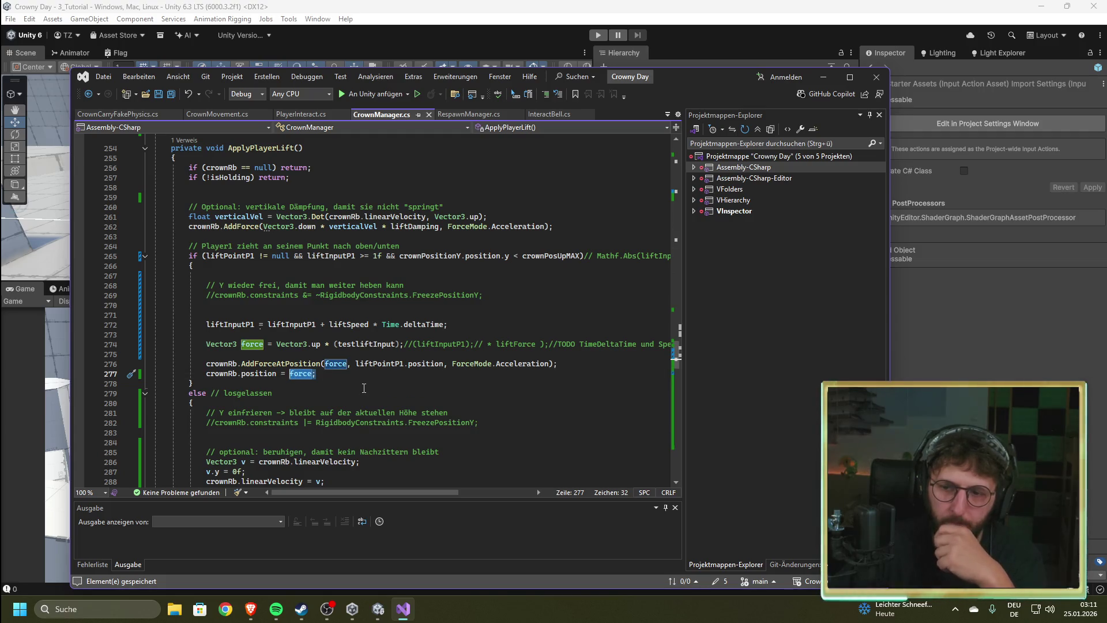
text(li)
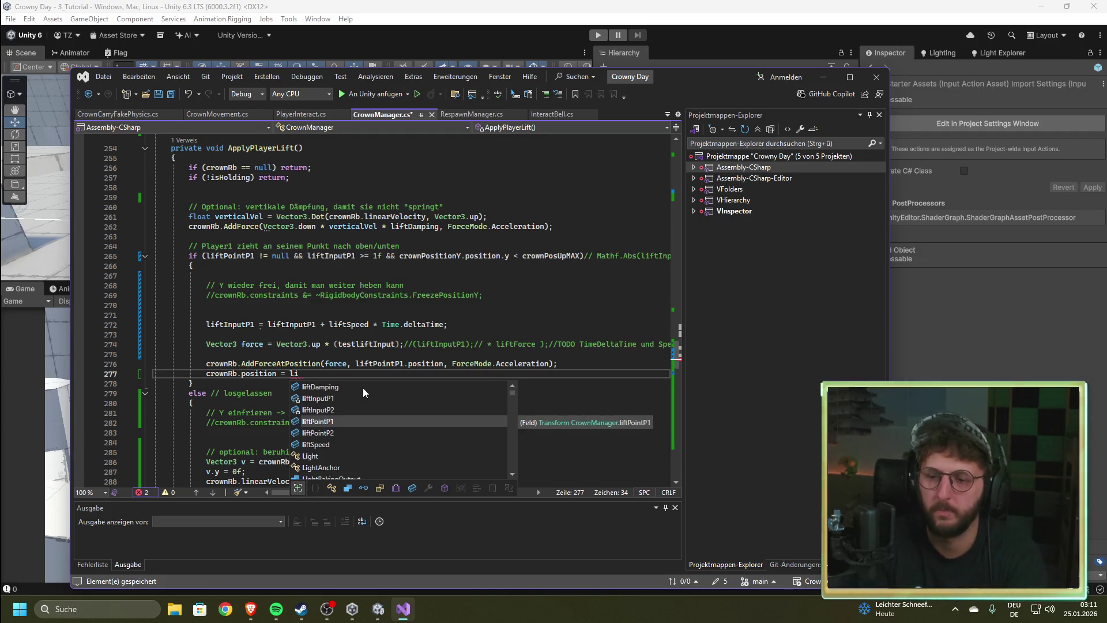
double_click(323, 421)
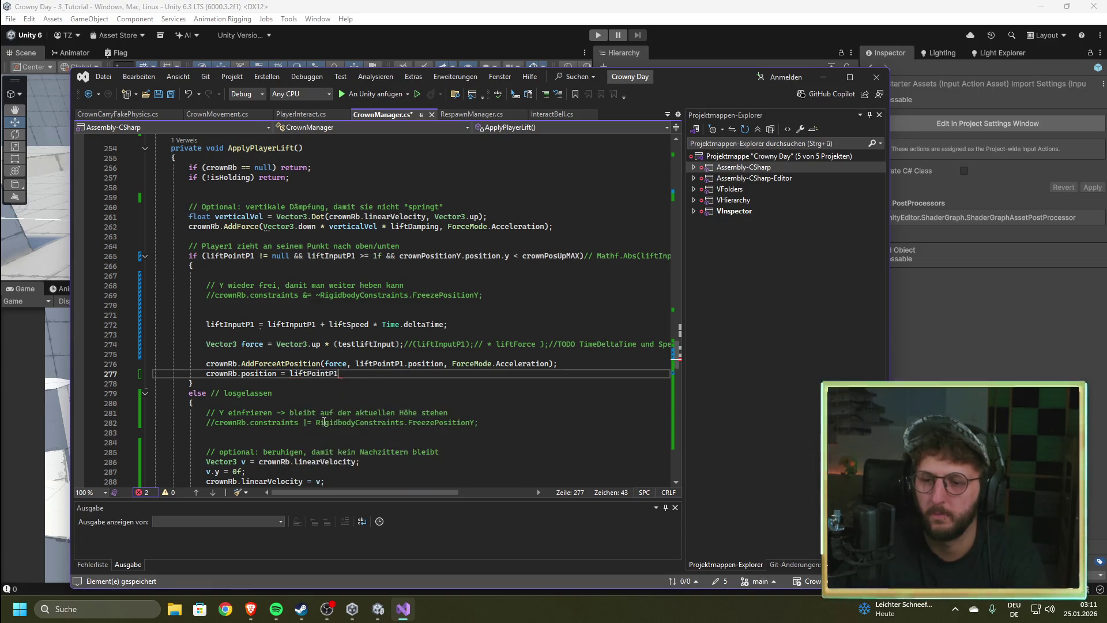
text(.p)
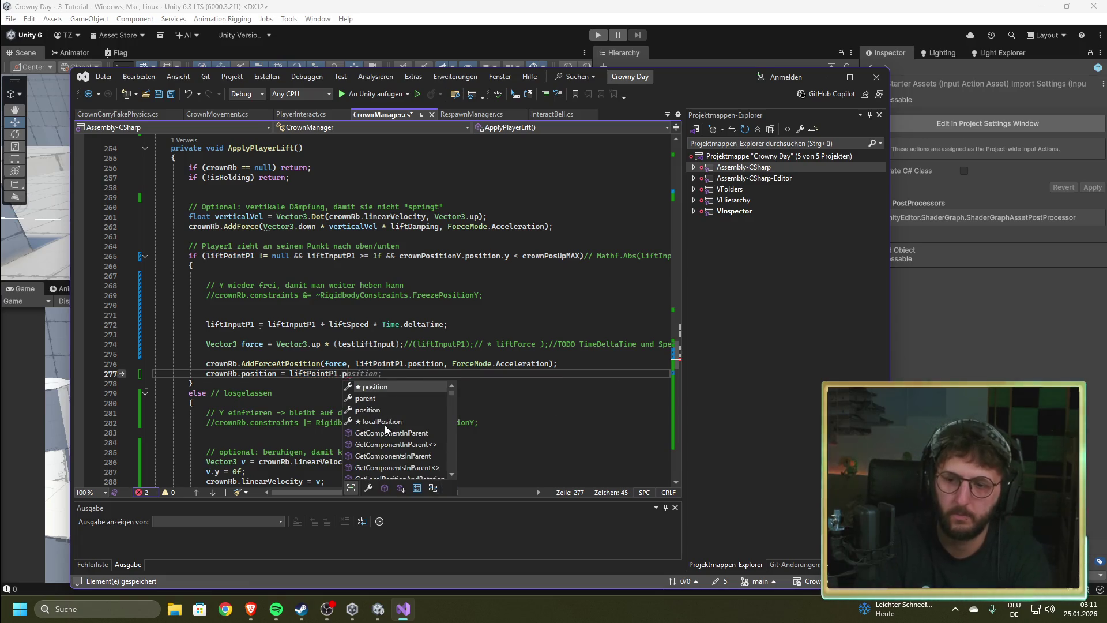
key(Tab)
key(ctrl+s)
key(alt+Tab)
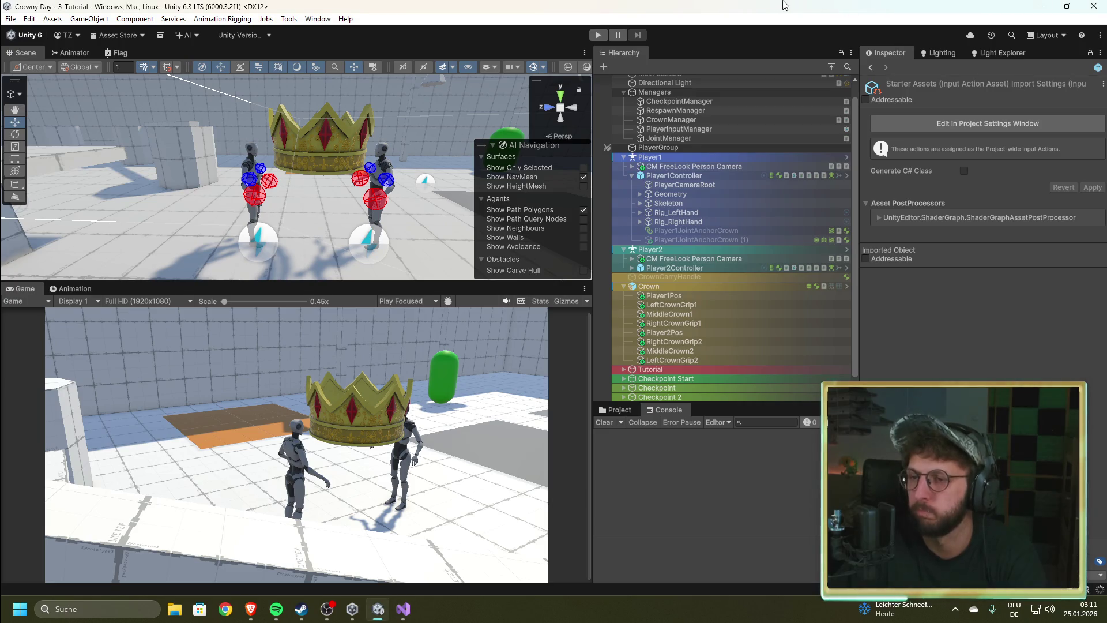
Step: Play-test the crown lift in the Game view, stop it, then select line 277's position assignment
click(601, 33)
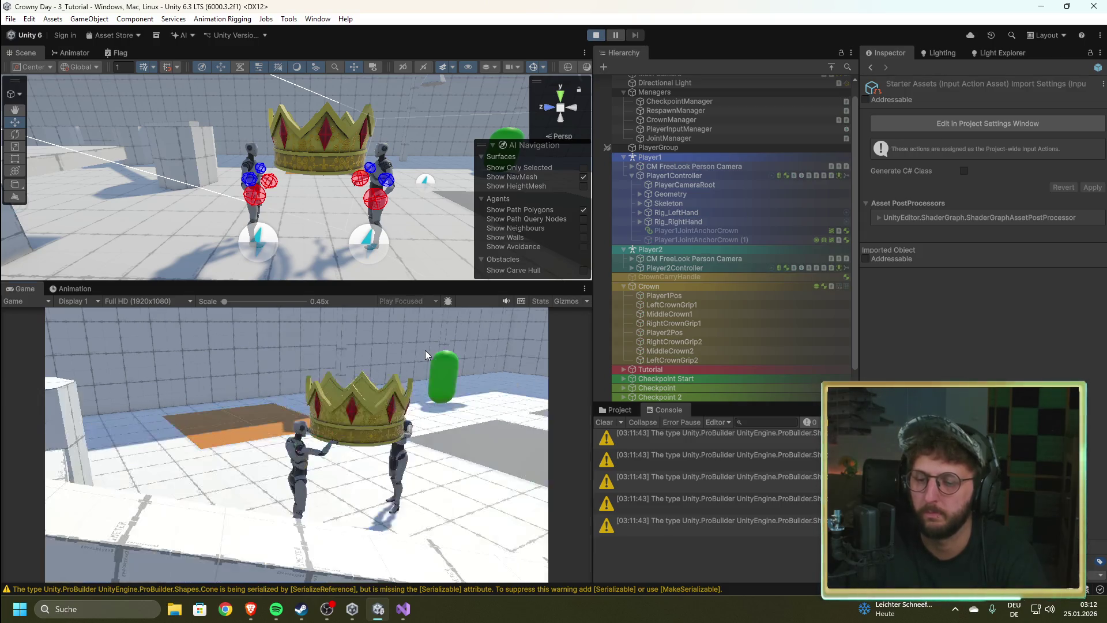
click(398, 428)
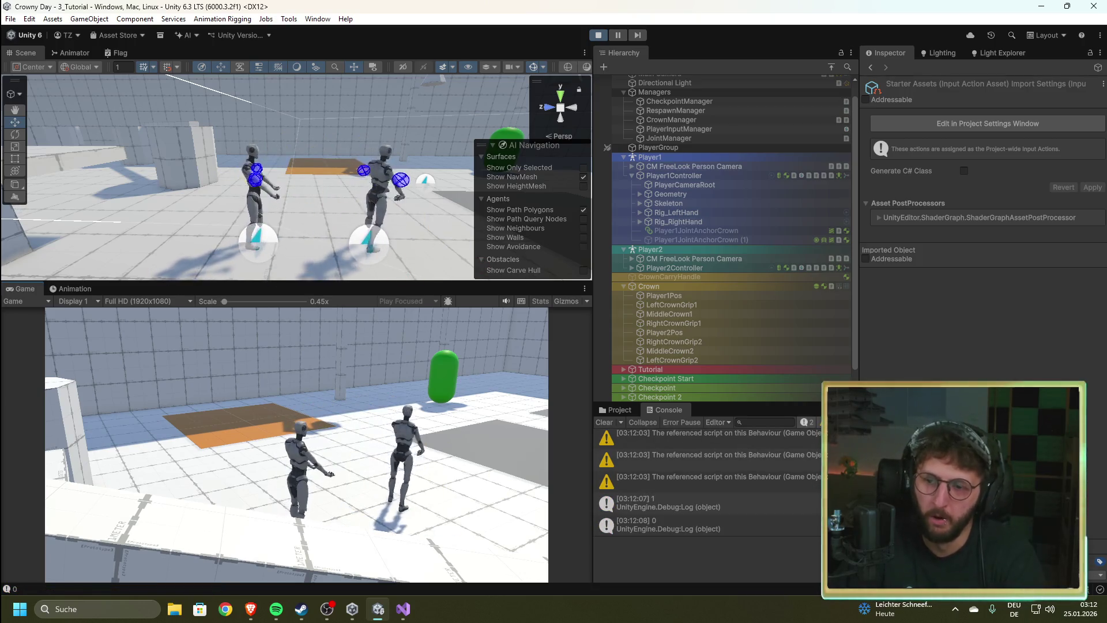
click(602, 35)
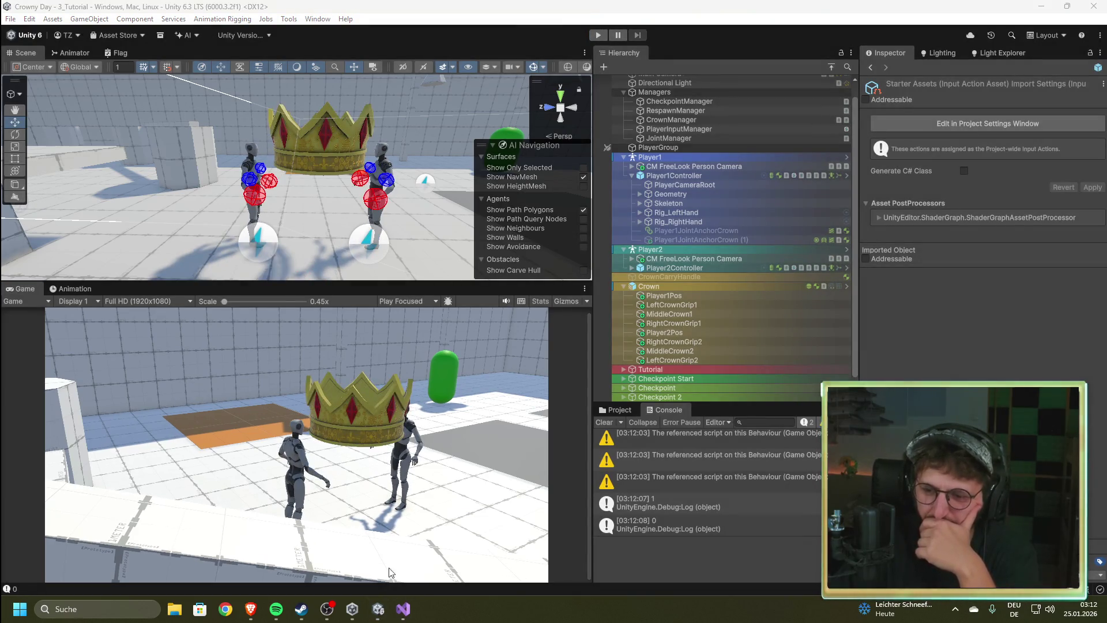
click(403, 608)
drag(384, 375, 239, 376)
Step: Swap the assignment for a crownRb.MovePosition call, check its Quick Info, then clear the line
key(BackSpace)
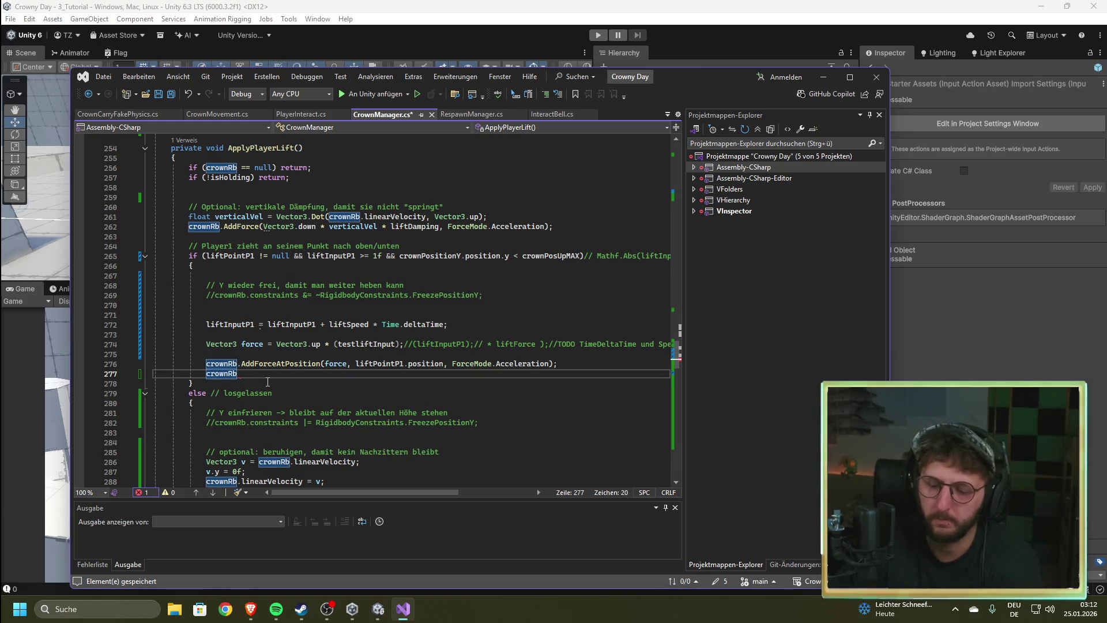
text(.)
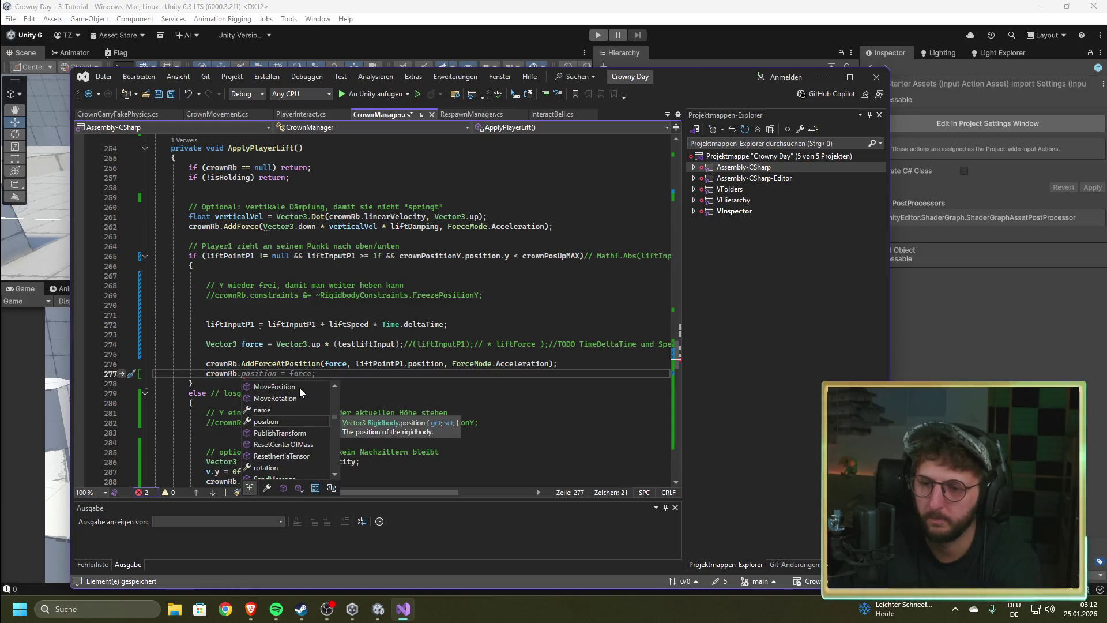
double_click(299, 387)
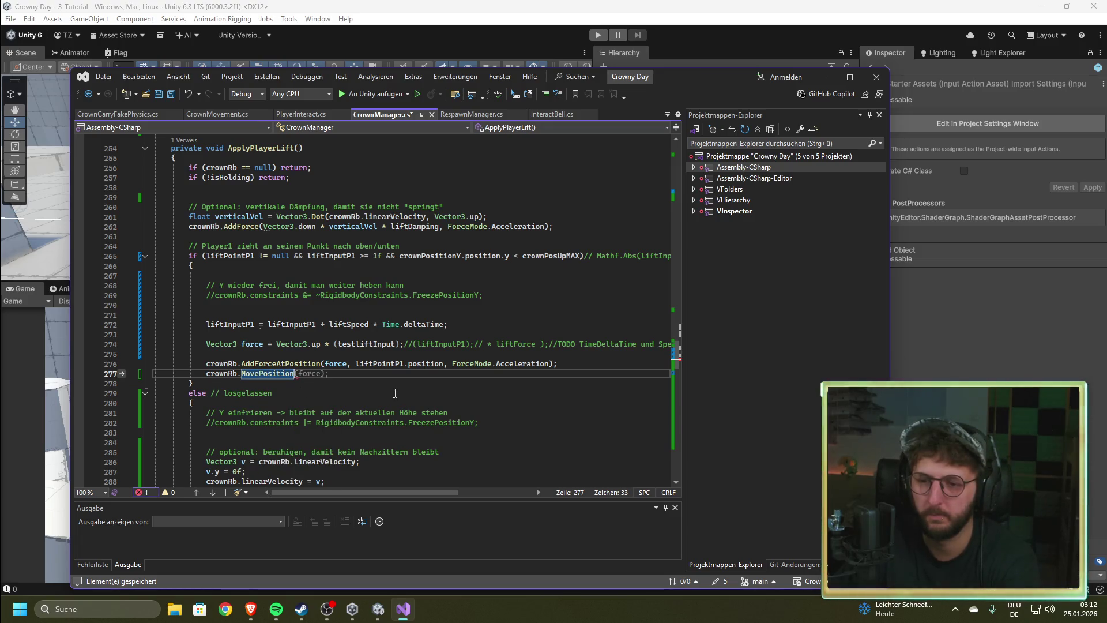
mouse_move(286, 379)
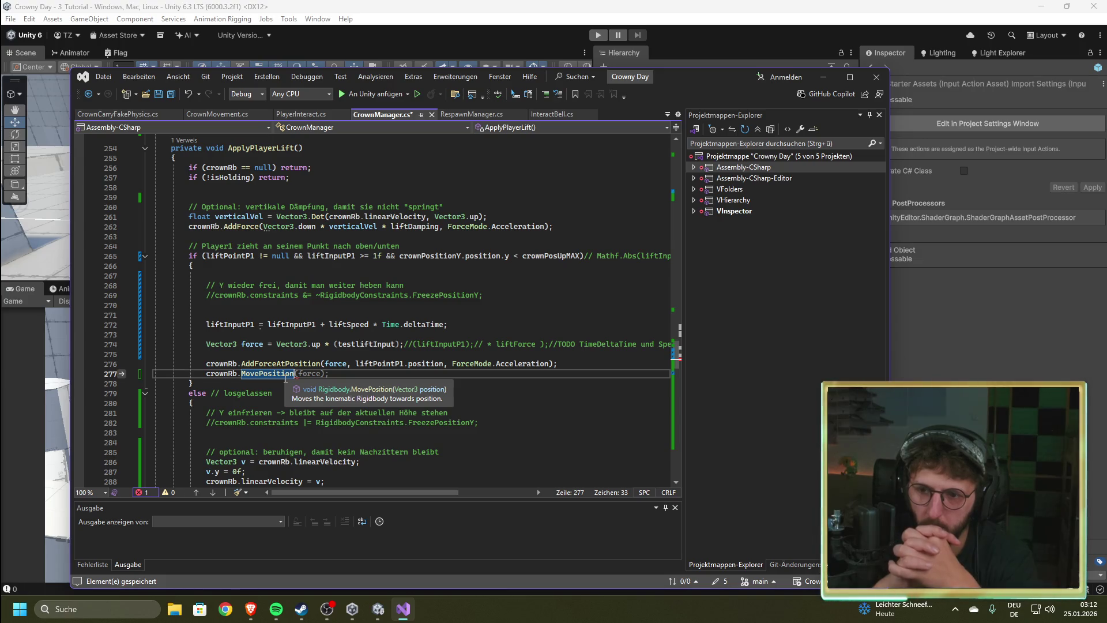
key(ctrl+BackSpace)
key(ctrl+BackSpace)
key(ctrl+BackSpace)
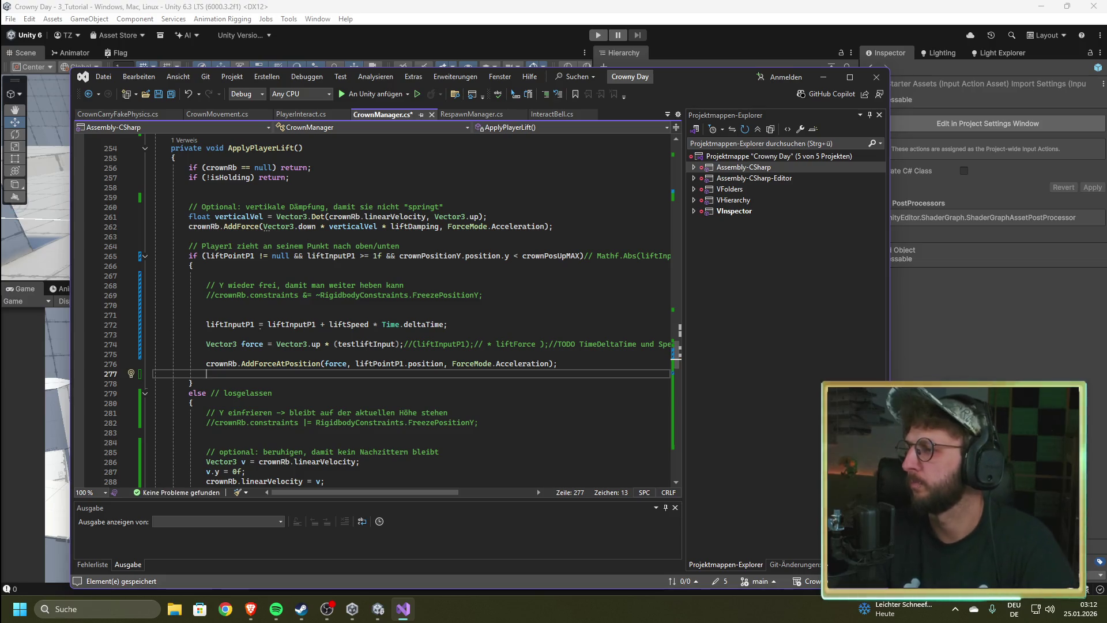
click(249, 609)
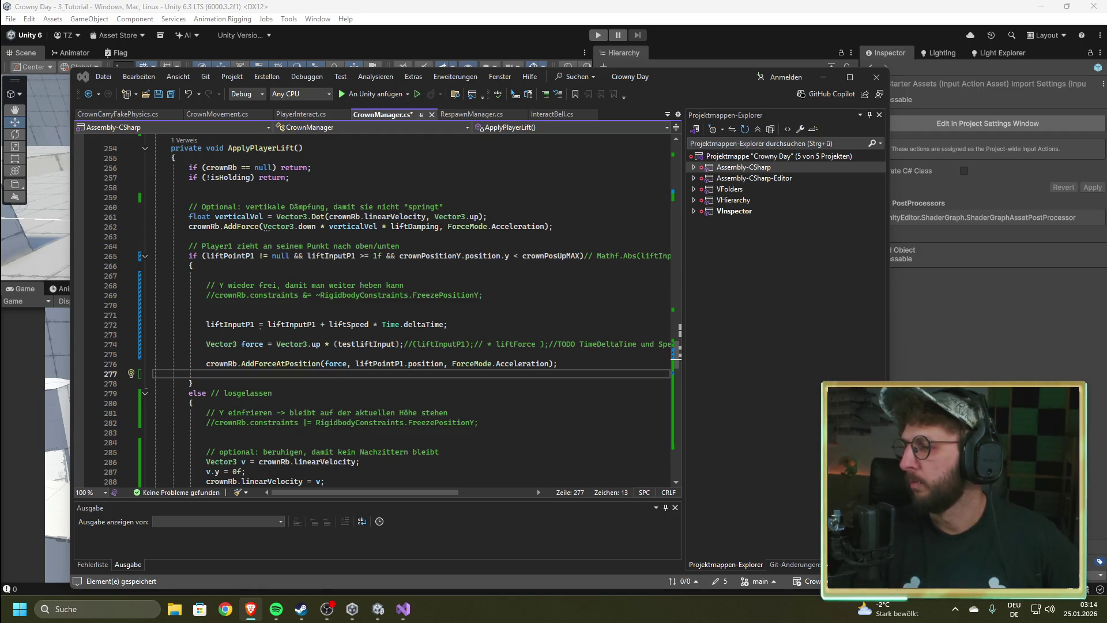
click(580, 365)
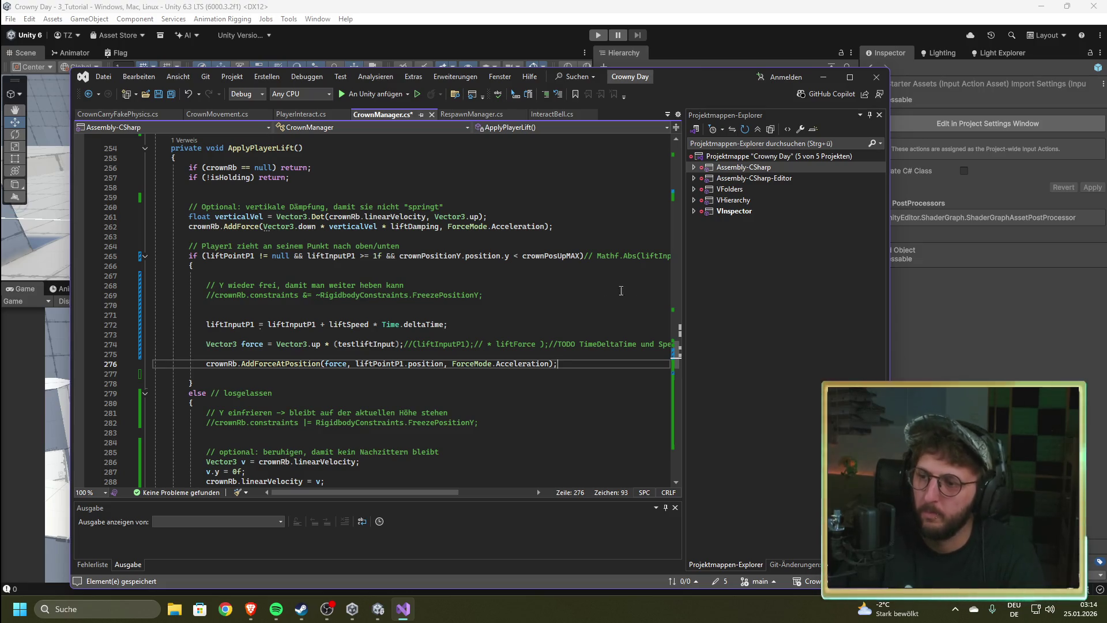
Step: Replace testliftInput with liftInputP1 in the line 274 force calculation and save
drag(676, 353, 676, 144)
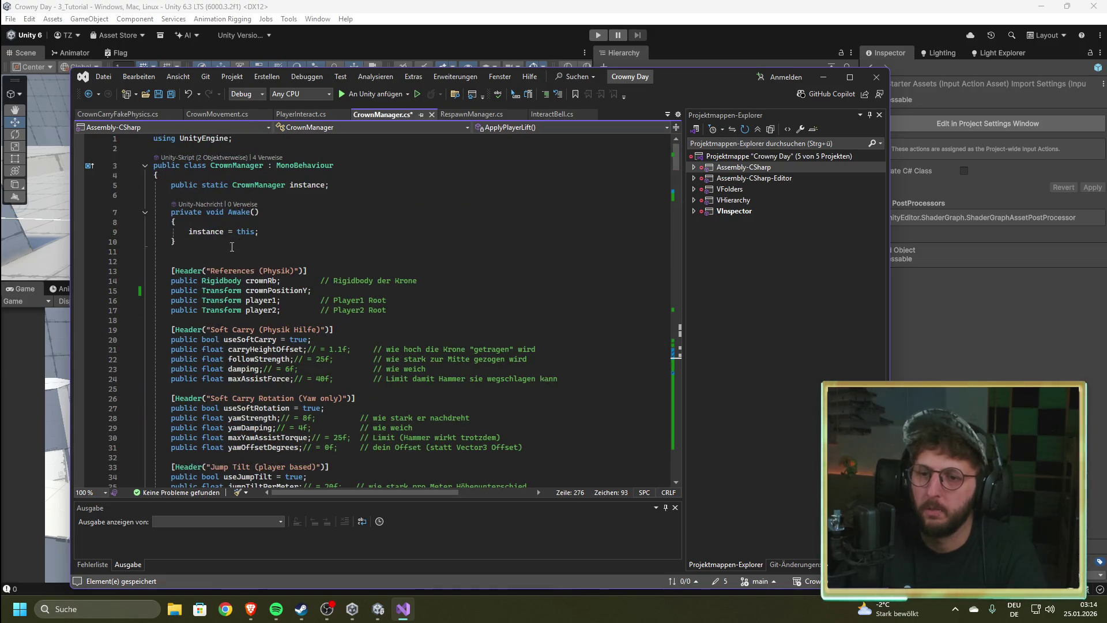
scroll(272, 344, down, 15)
click(272, 346)
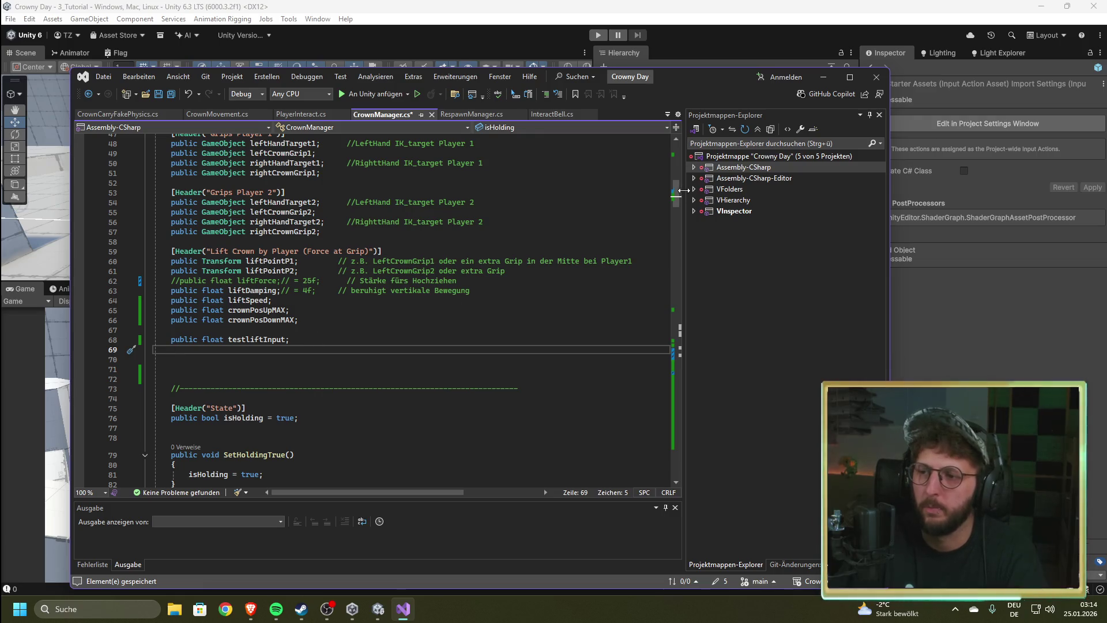
drag(677, 193, 681, 352)
double_click(366, 295)
text(lift)
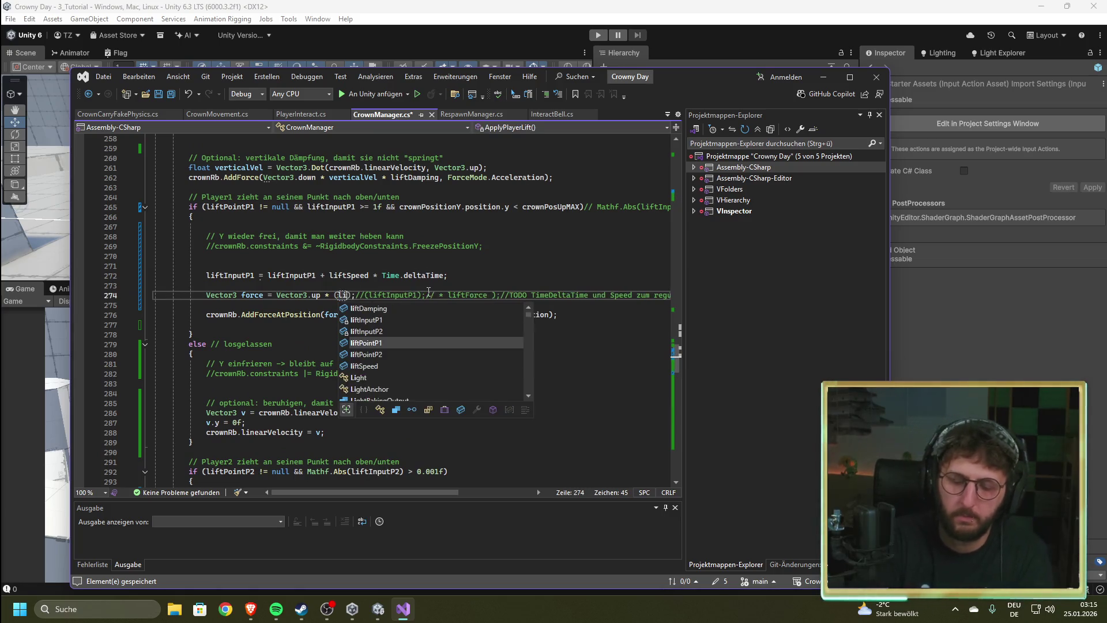
key(Up)
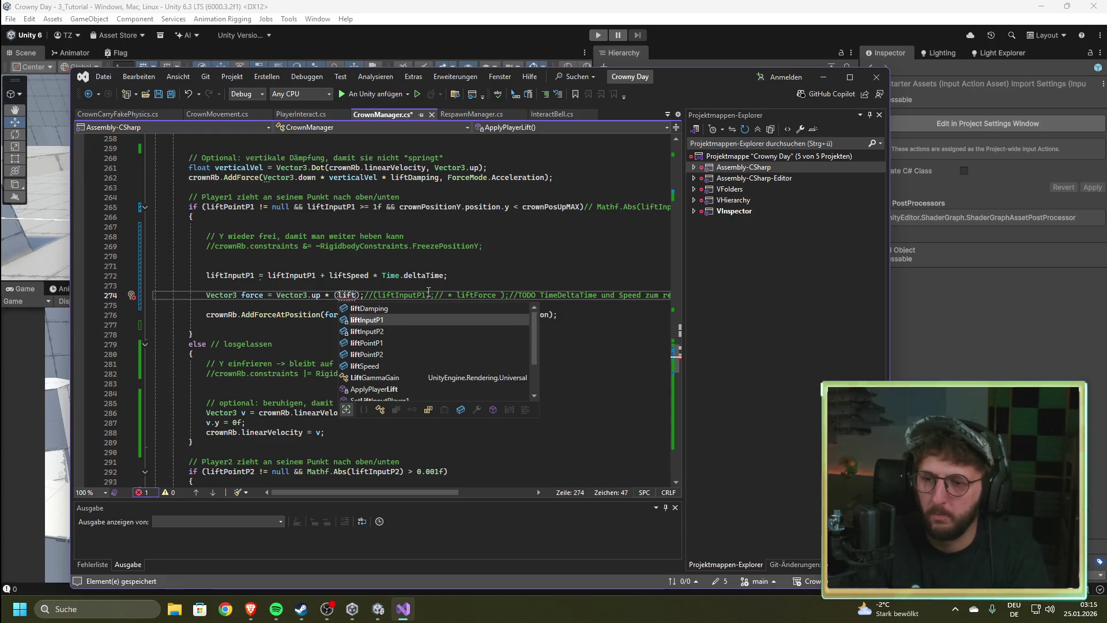
key(Tab)
key(ctrl+s)
Step: Delete the 'public float testliftInput;' declaration and begin a public Transform field on line 69
mouse_move(677, 364)
mouse_down()
mouse_move(674, 178)
mouse_move(676, 209)
mouse_move(676, 193)
mouse_up()
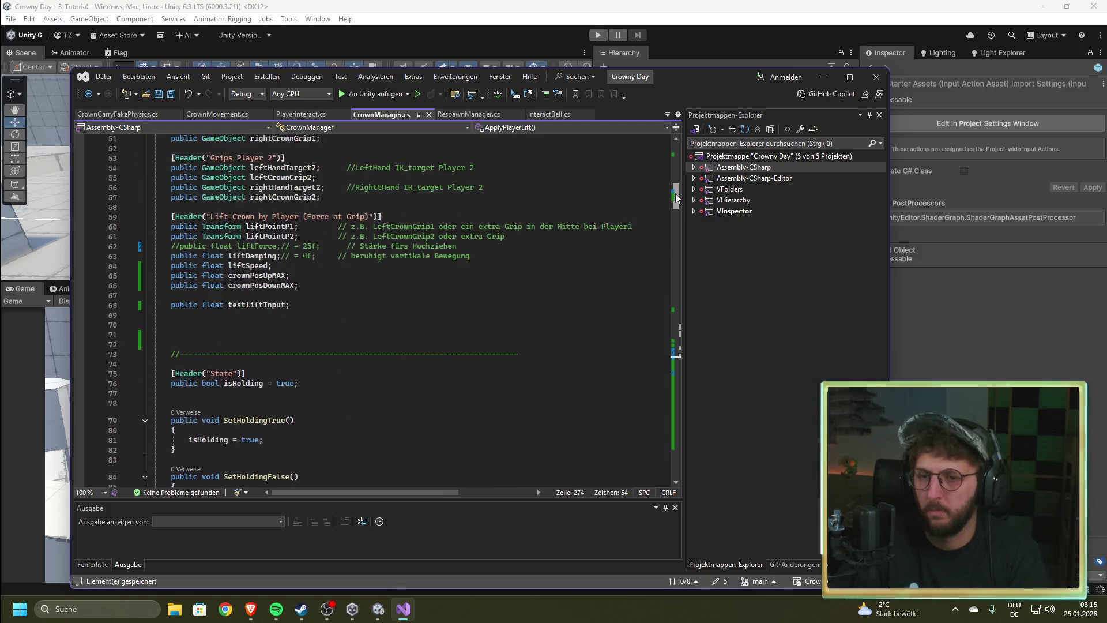
drag(290, 306, 172, 310)
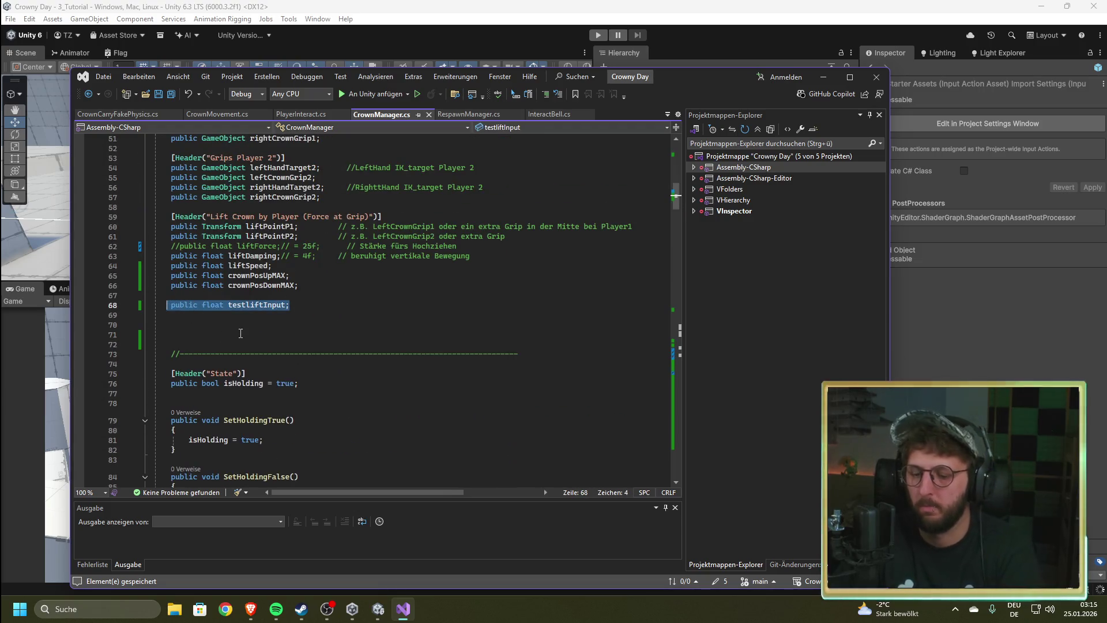
key(BackSpace)
click(211, 313)
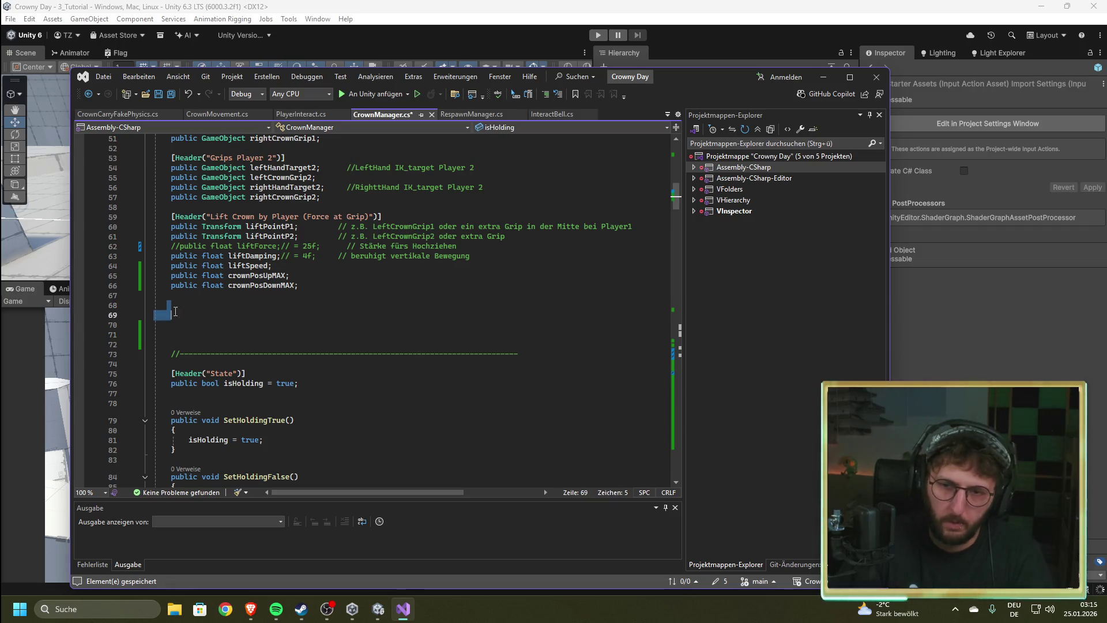
text(p)
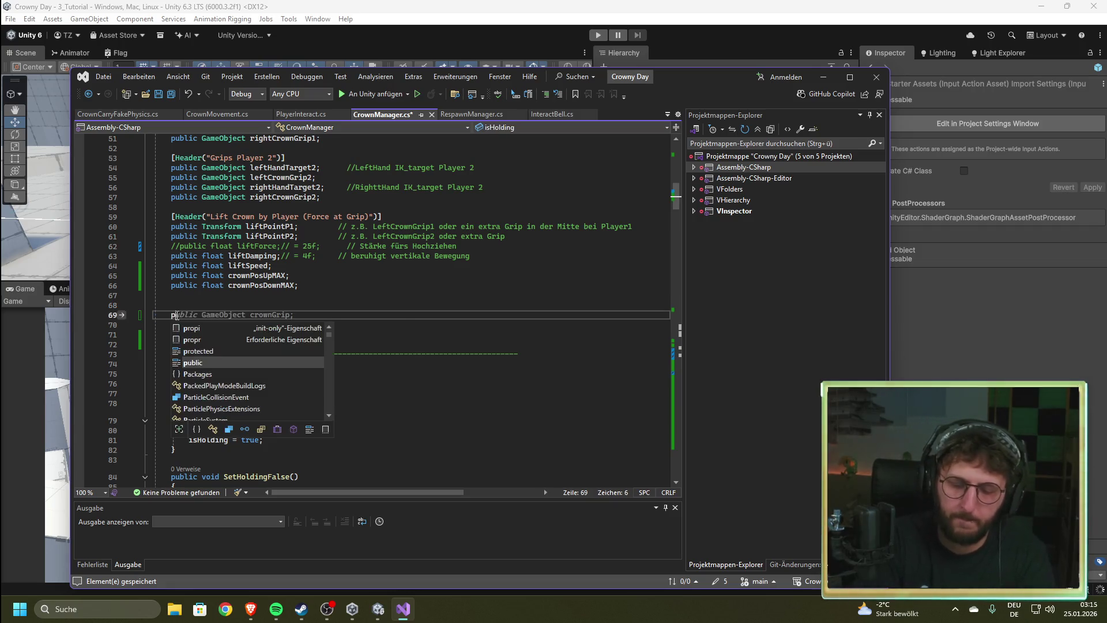
text(ublic trans)
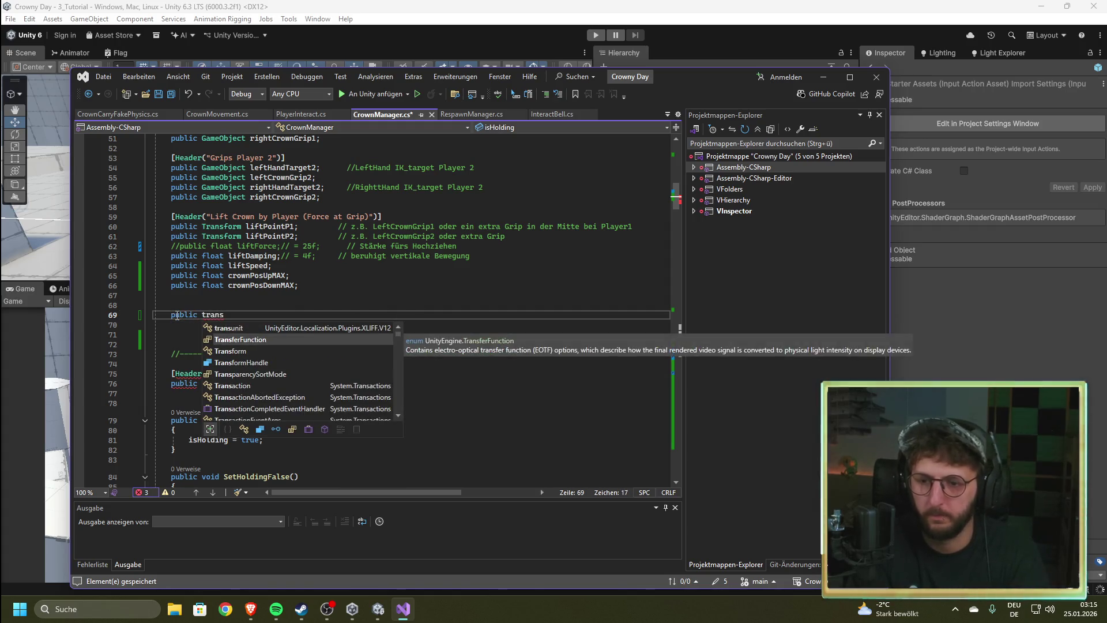
Step: Complete line 69 as 'public Transform currentCrownPosition;' and save CrownManager.cs
key(Down)
key(Tab)
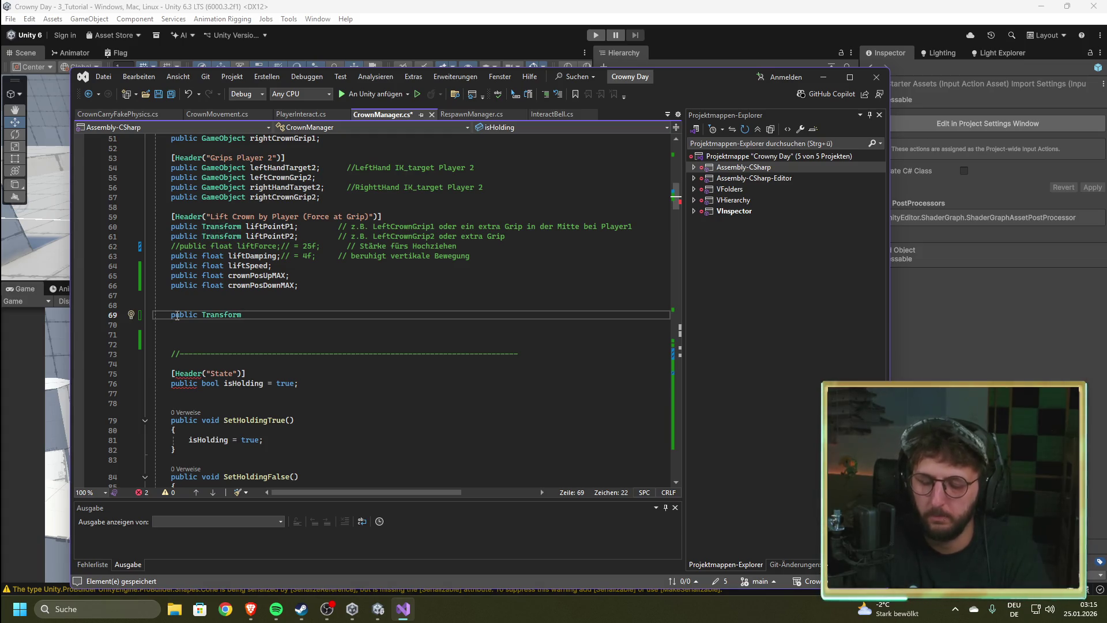
text(crown)
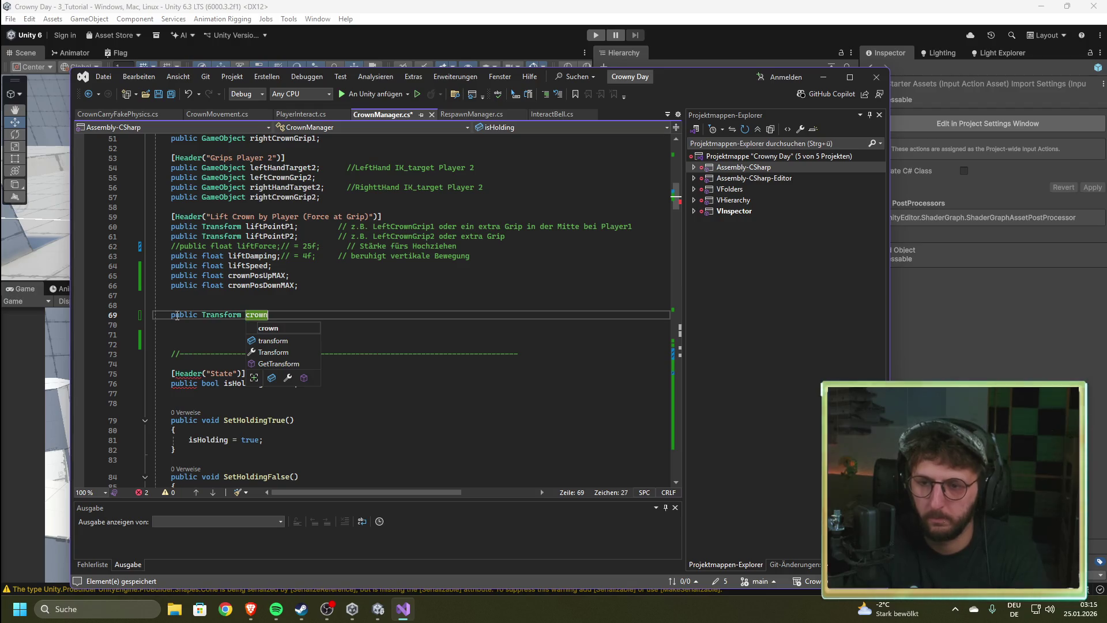
text(Position)
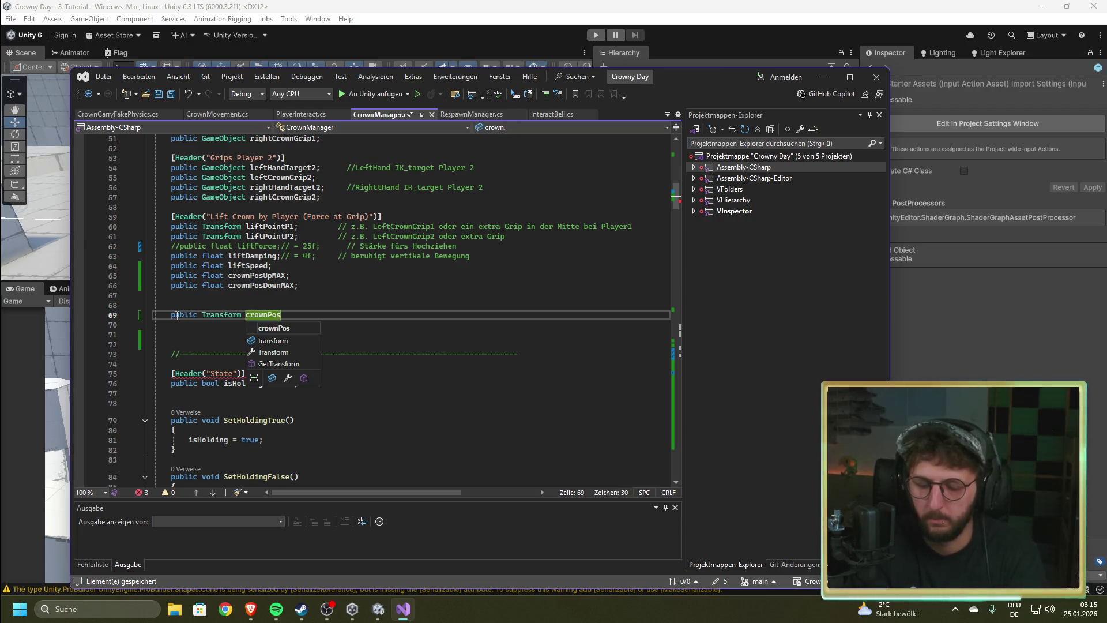
text(;)
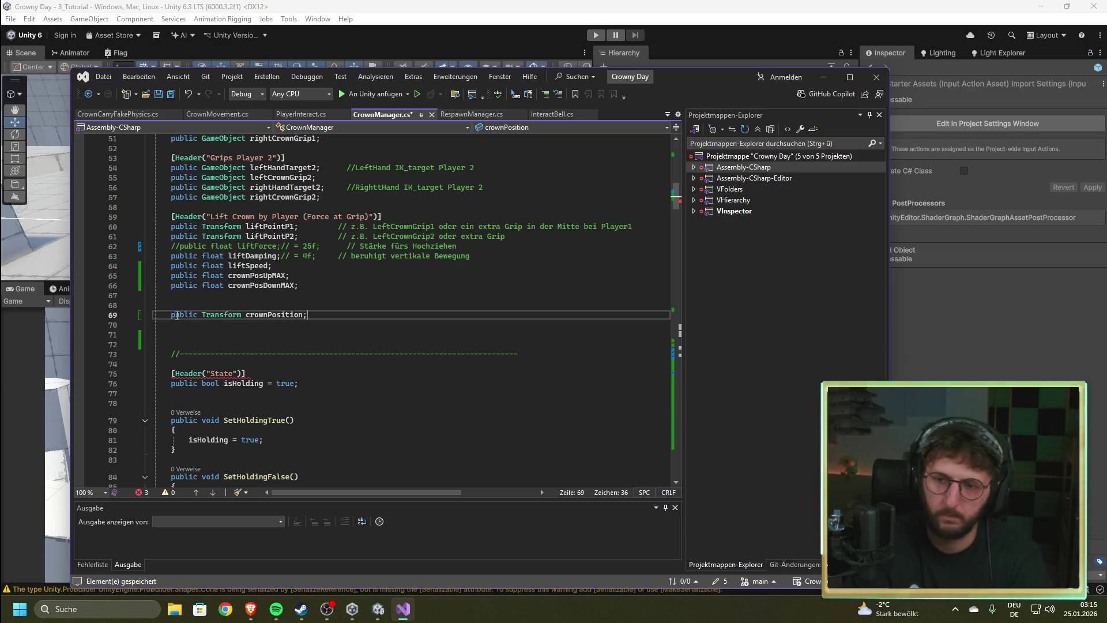
key(Left)
key(Left)
key(Left)
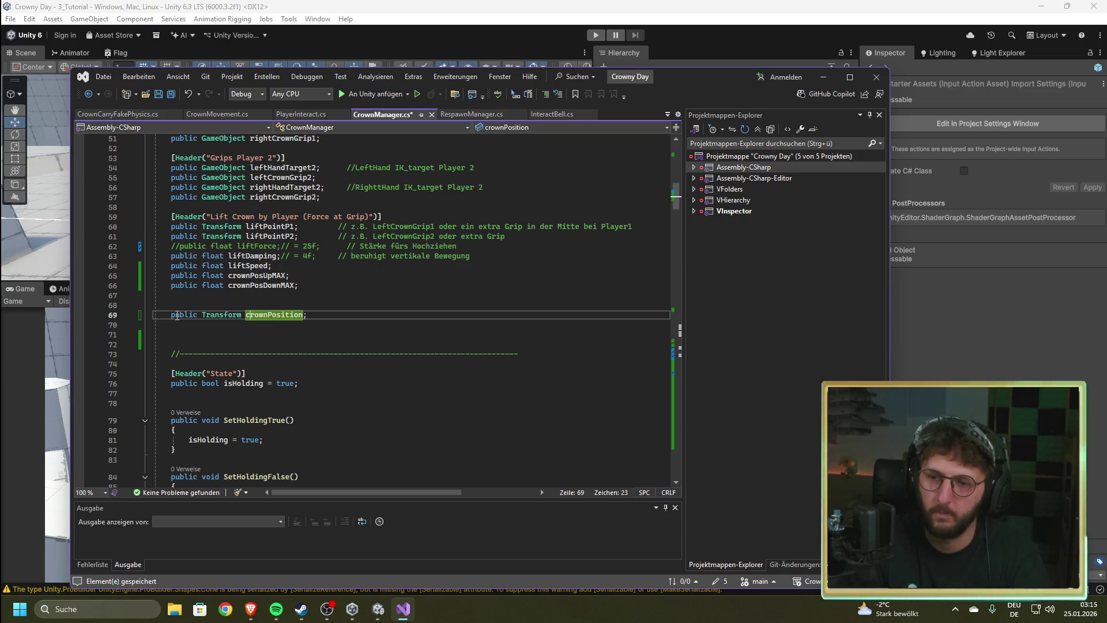
key(Left)
key(Left)
key(Left)
text(current)
key(Delete)
text(C)
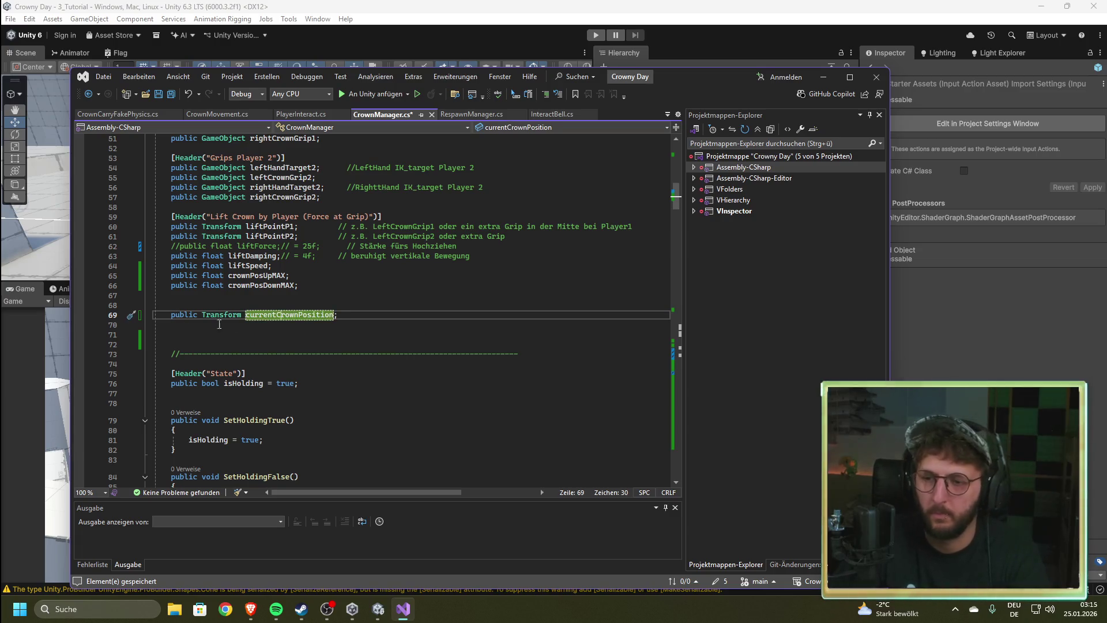
text(S)
key(BackSpace)
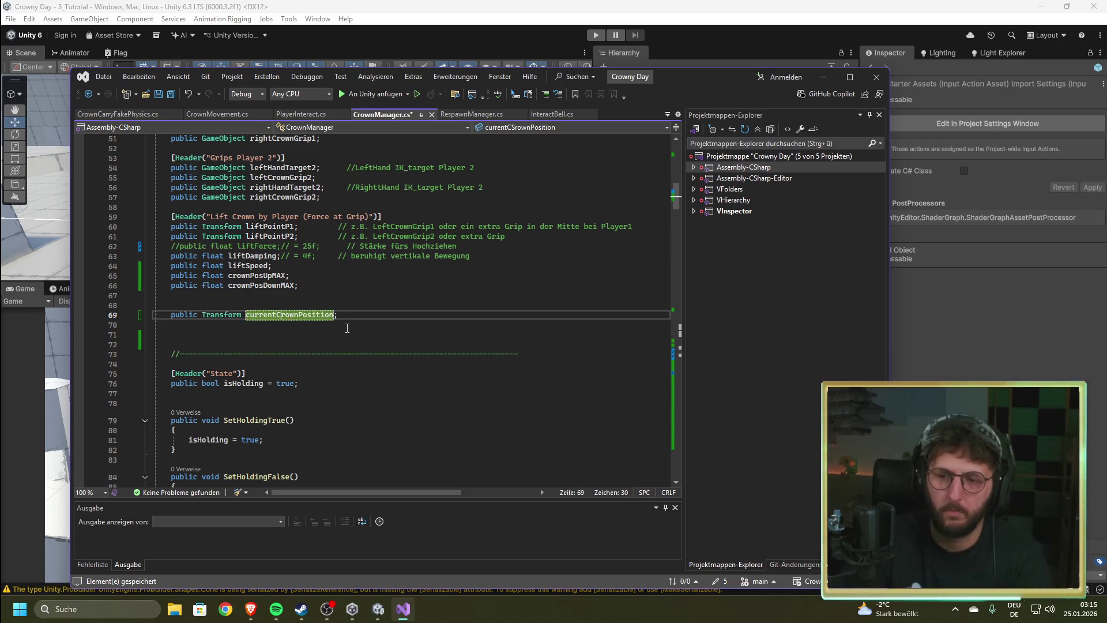
key(ctrl+s)
click(347, 328)
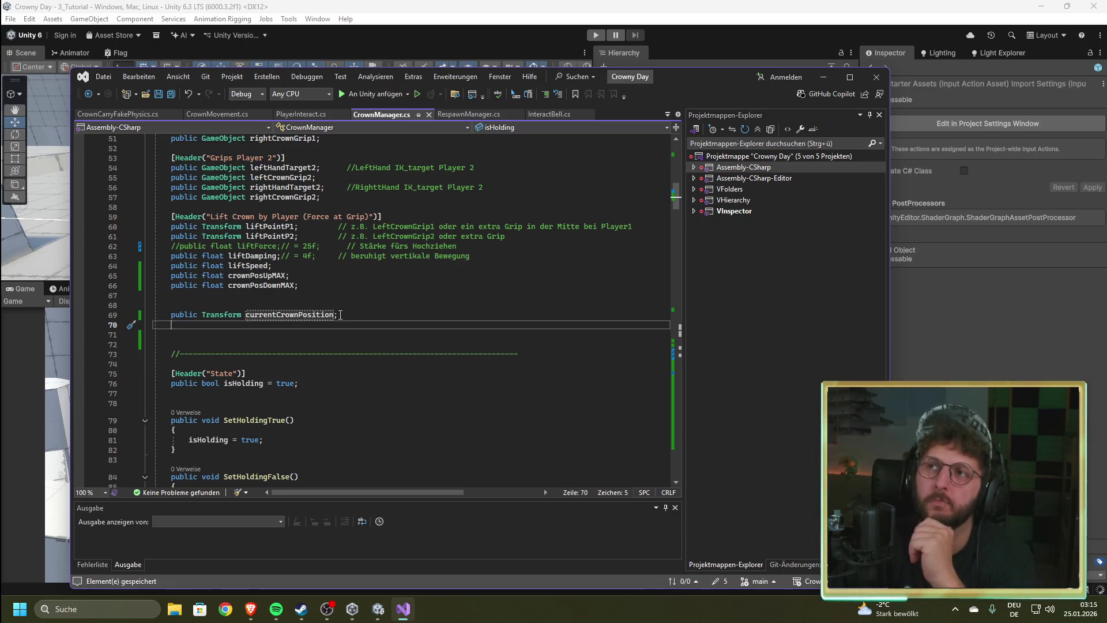
scroll(340, 315, down, 20)
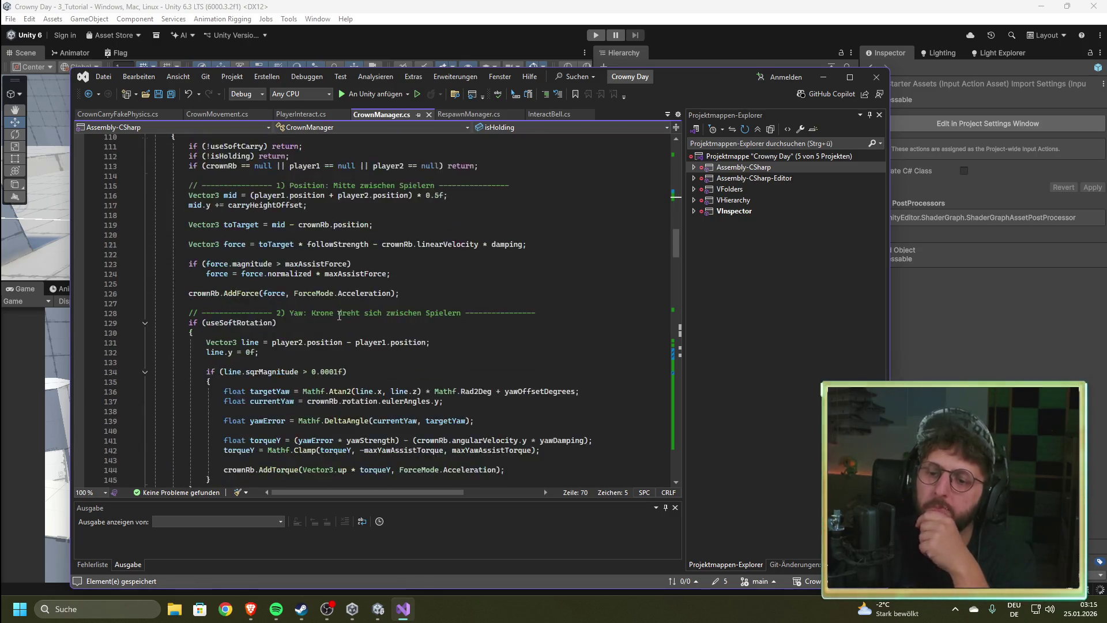
scroll(339, 316, down, 20)
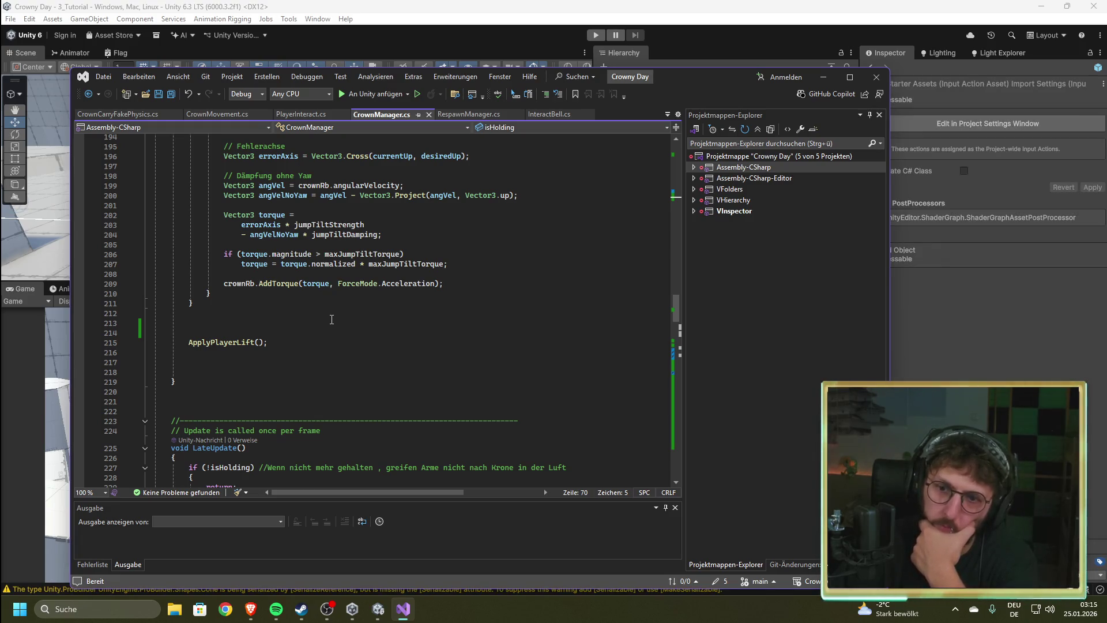
scroll(332, 320, down, 20)
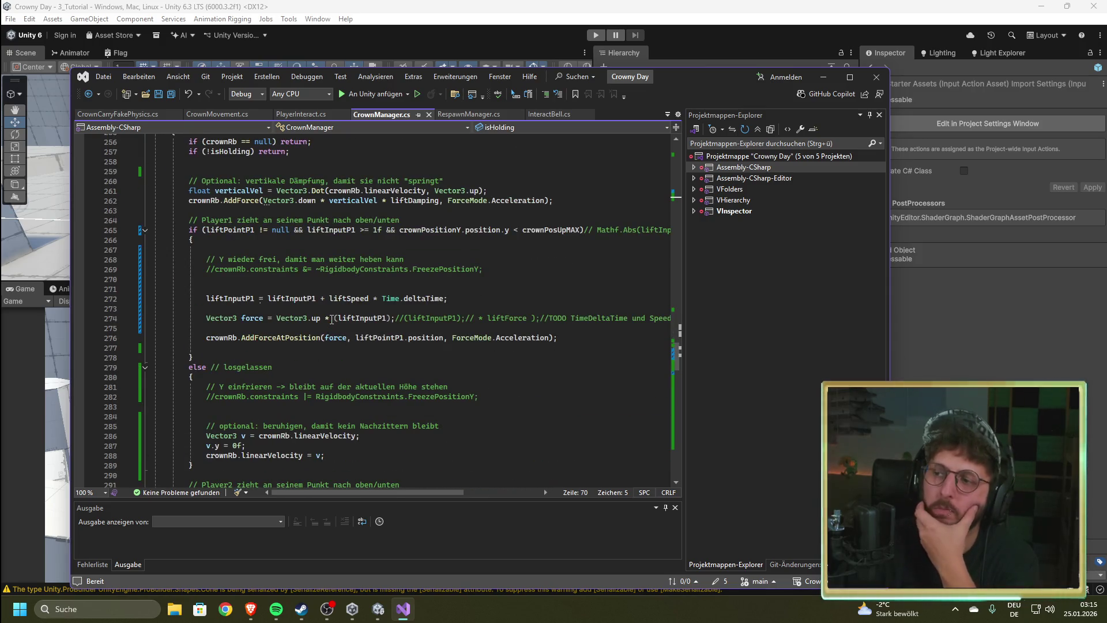
scroll(332, 320, up, 18)
scroll(299, 327, up, 2)
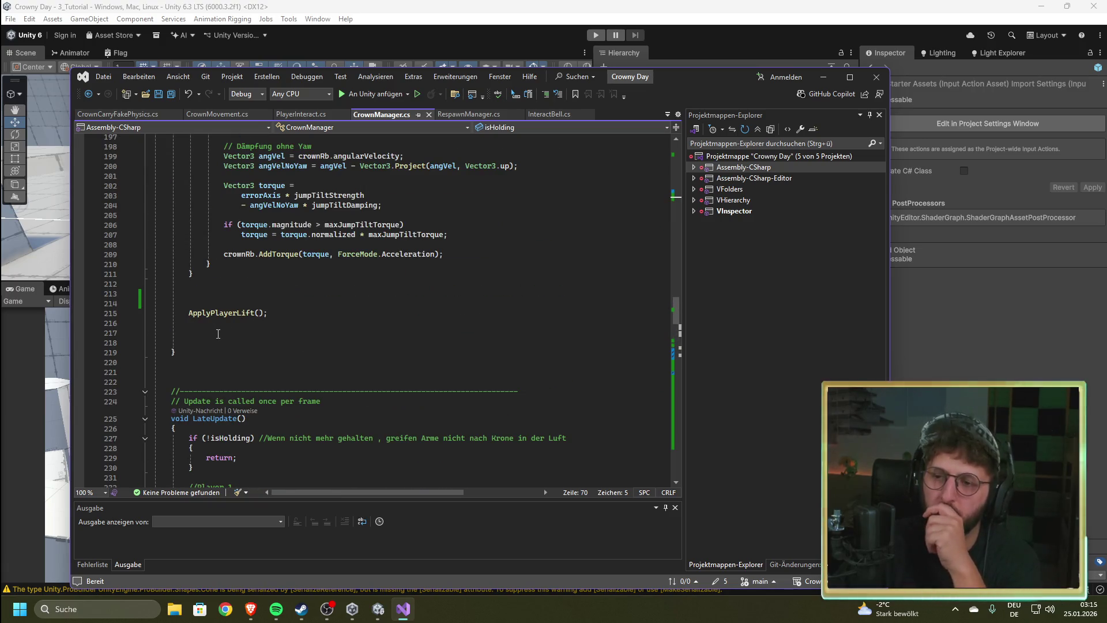
scroll(222, 336, down, 14)
scroll(225, 338, down, 6)
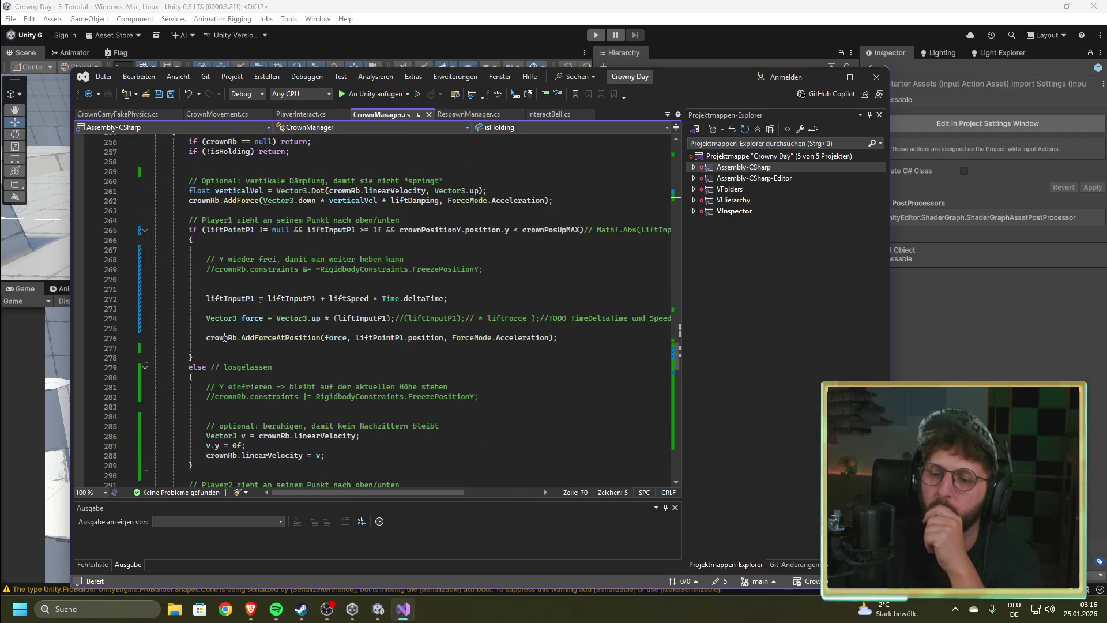
click(236, 348)
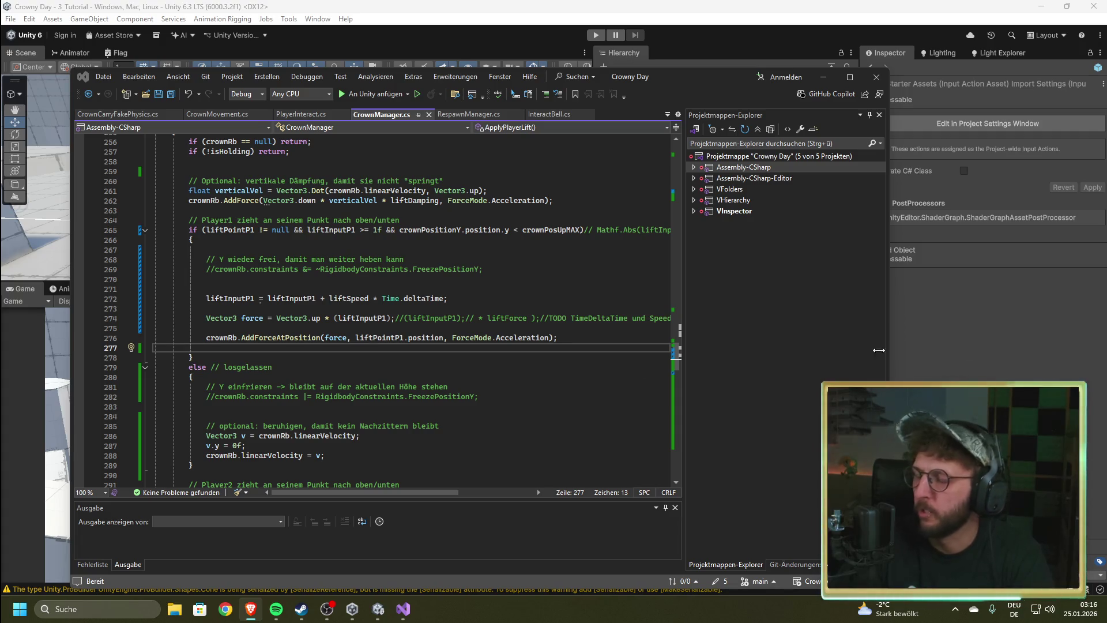
Step: Review the else branch in CrownManager.cs, then bring the Unity editor to the front
click(493, 367)
mouse_move(679, 331)
mouse_down()
mouse_move(677, 205)
mouse_move(673, 359)
mouse_up()
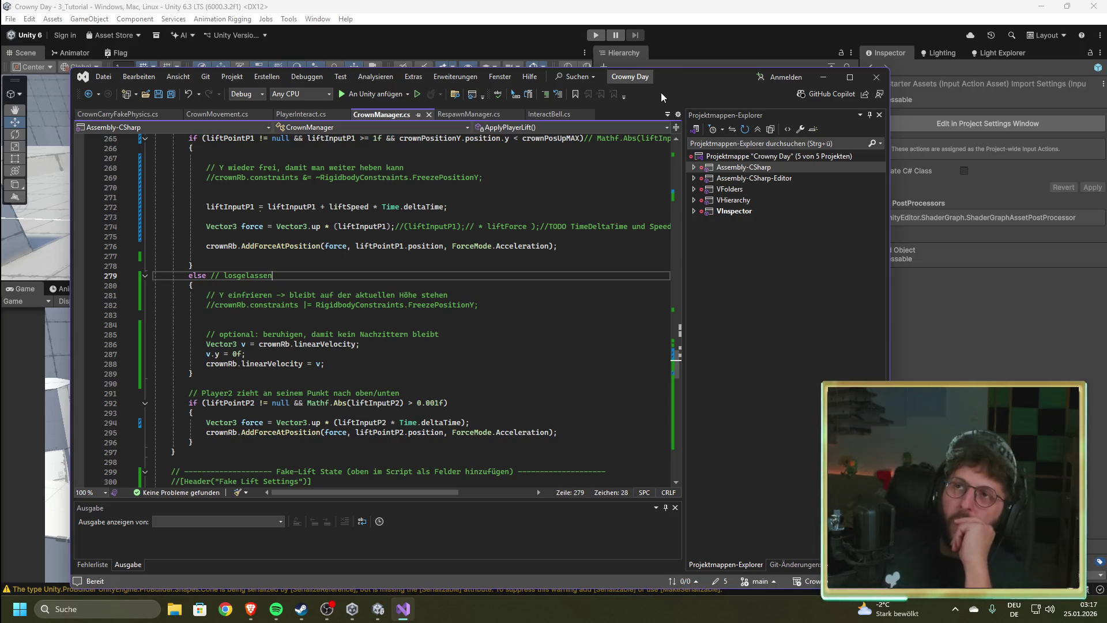
click(698, 11)
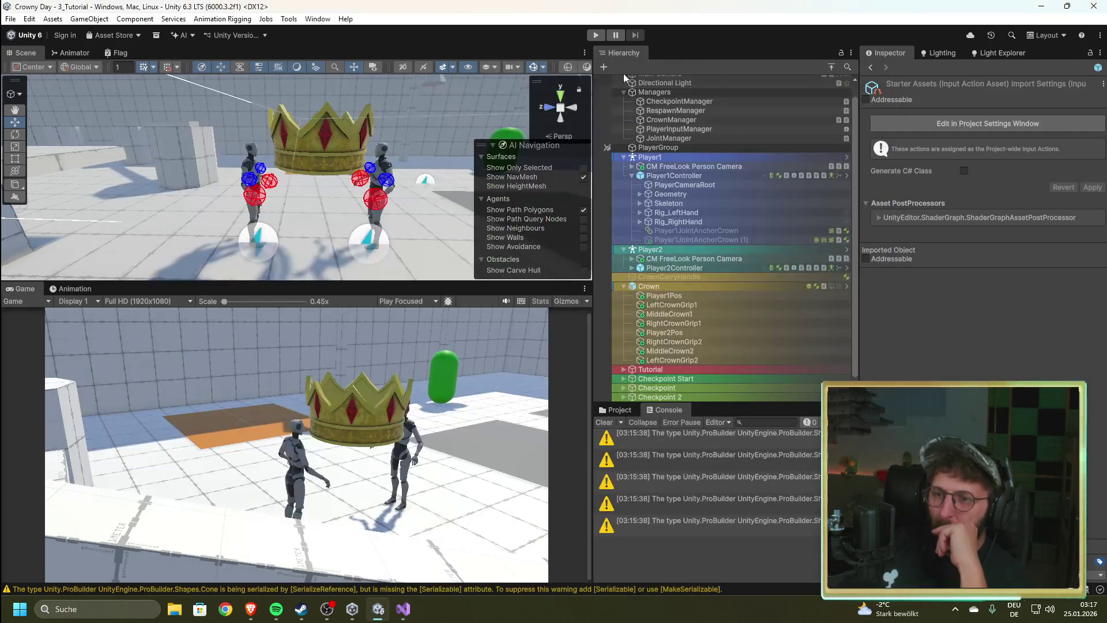
Step: Inspect Crown, LeftCrownGrip1 and MiddleCrown1, then return to the linearVelocity line in Visual Studio
click(675, 287)
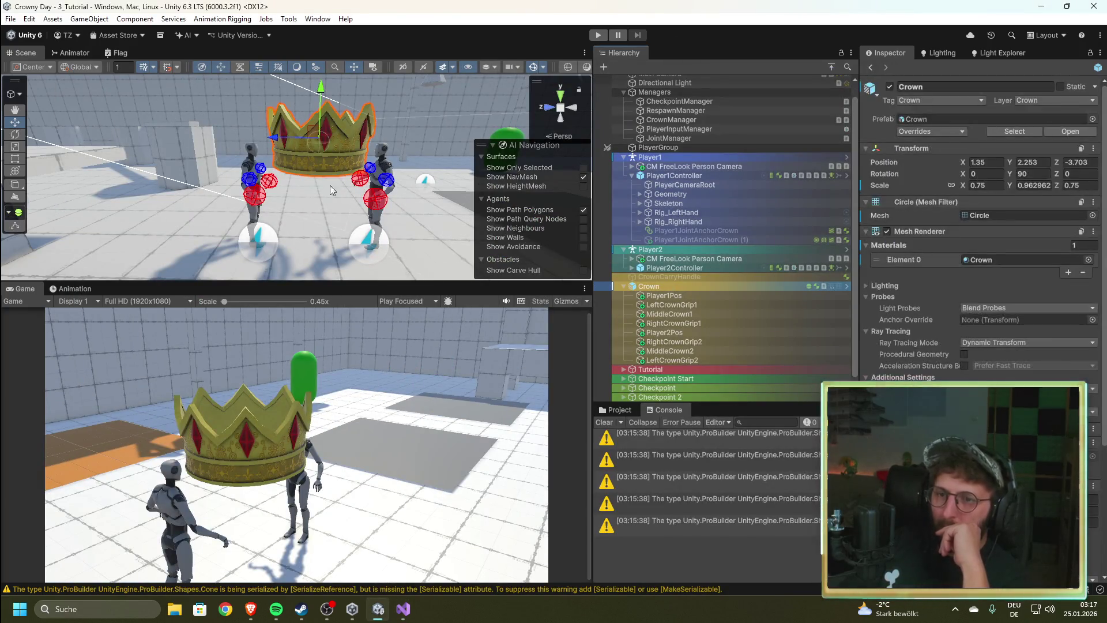
drag(381, 168, 330, 216)
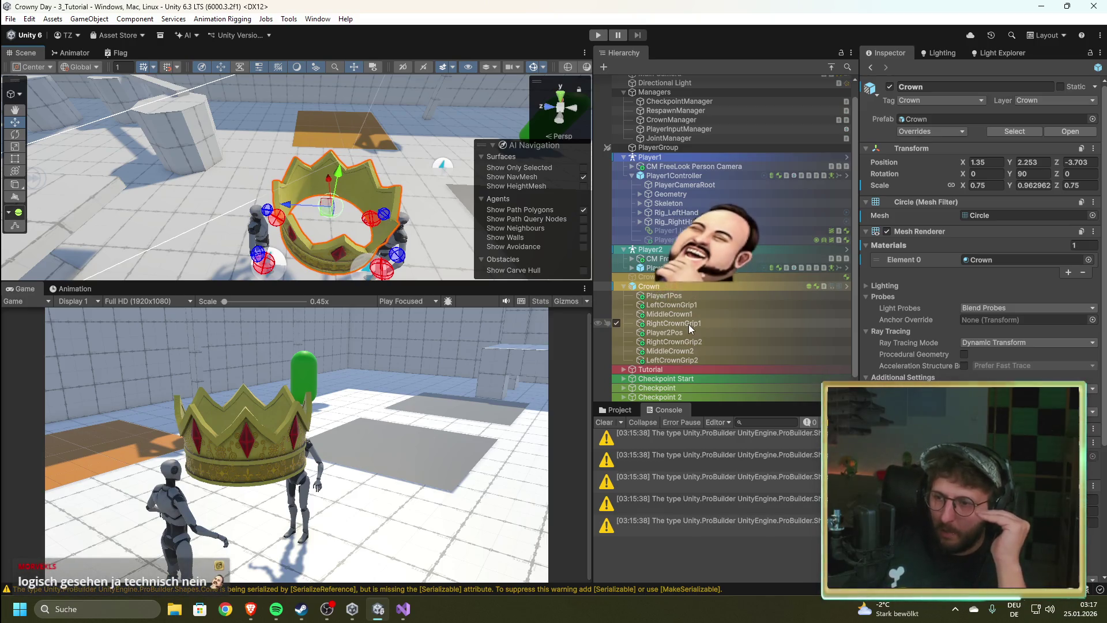
click(683, 304)
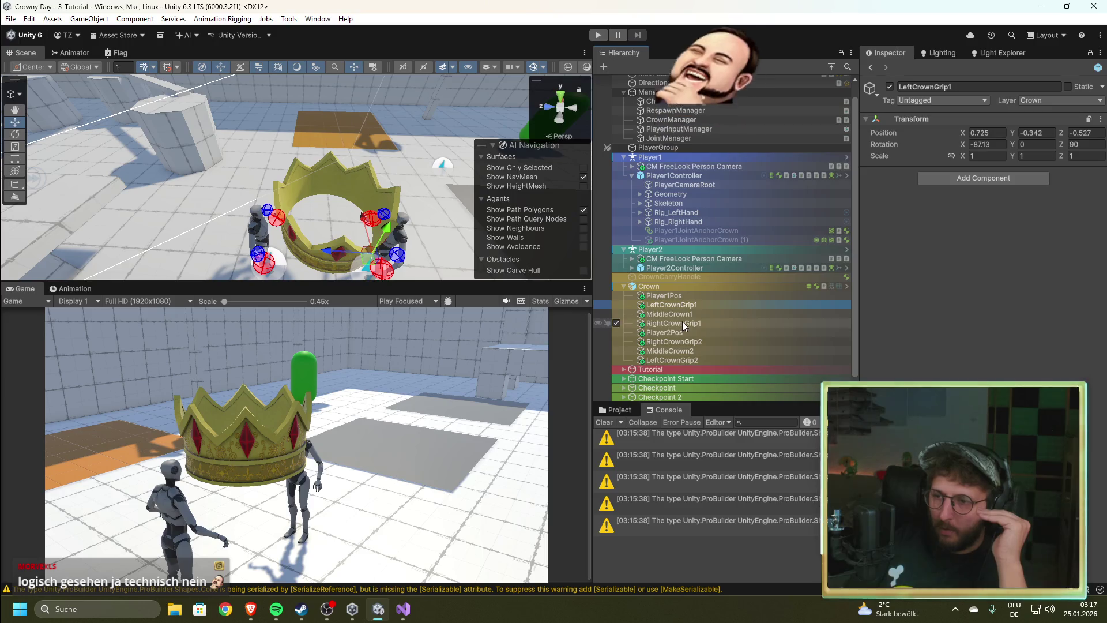
click(669, 314)
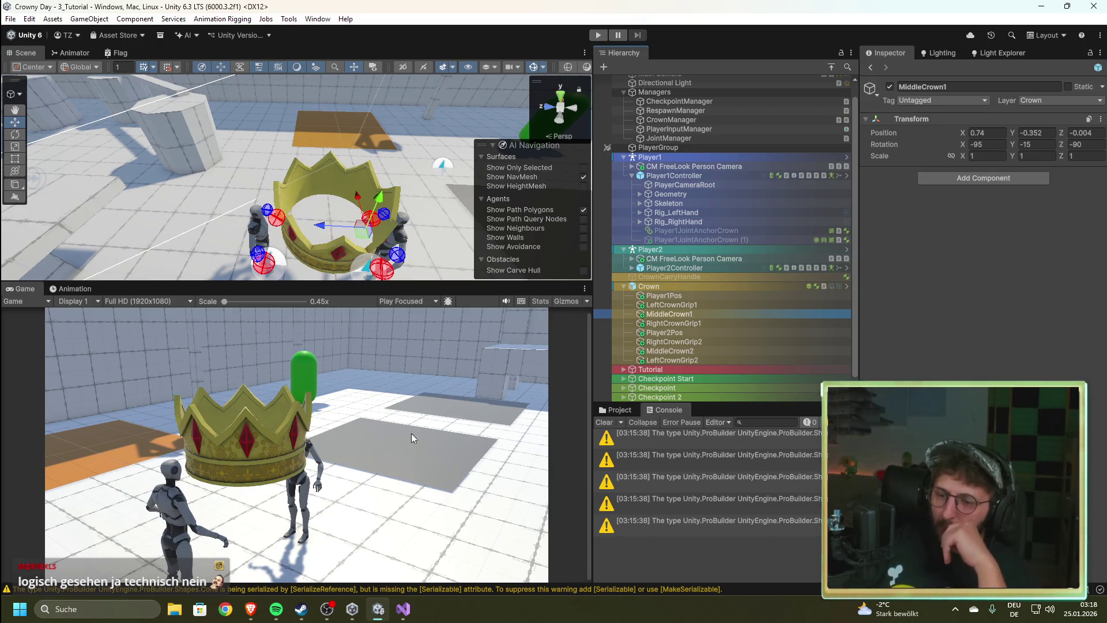
click(403, 609)
click(464, 343)
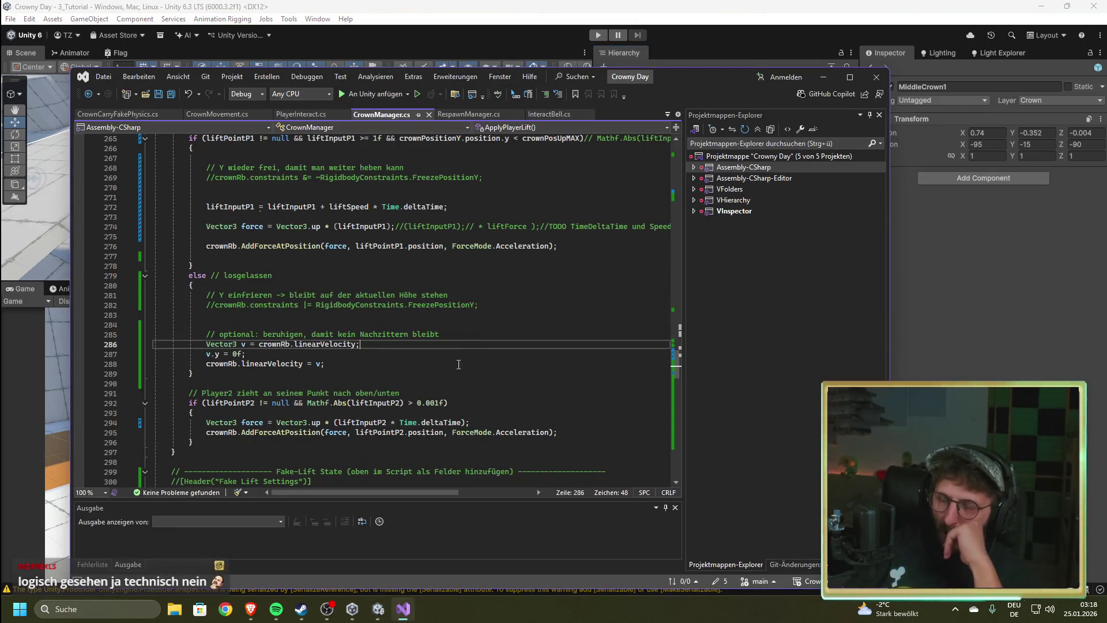
Step: Scroll through ApplyPlayerLift and the commented-out code, then return to Unity
scroll(454, 397, up, 4)
scroll(450, 406, up, 5)
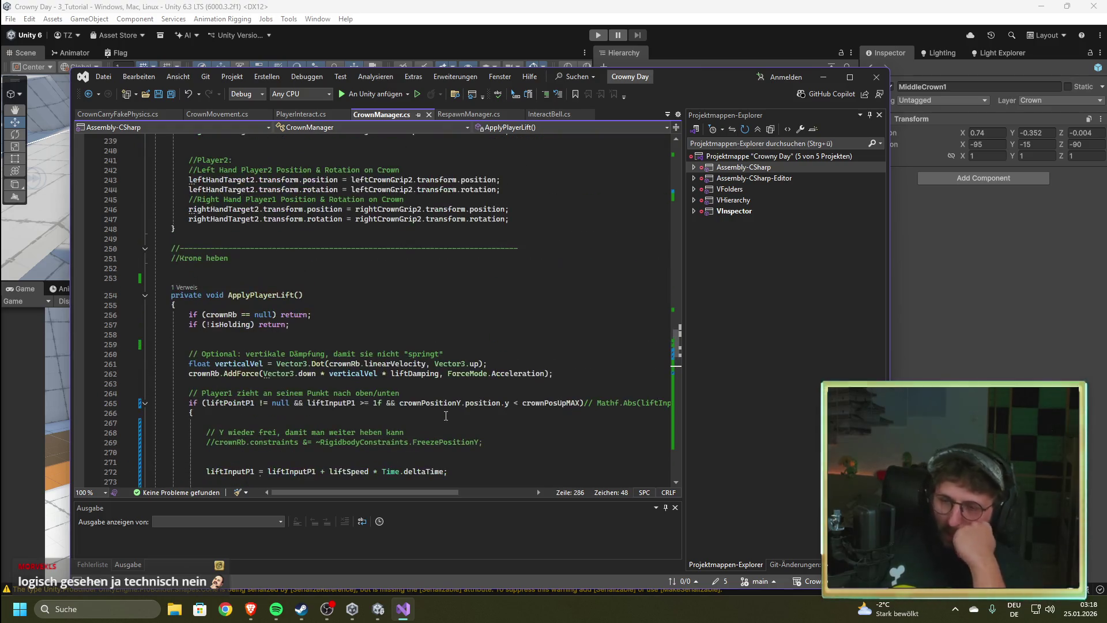
scroll(446, 416, down, 5)
scroll(446, 415, down, 20)
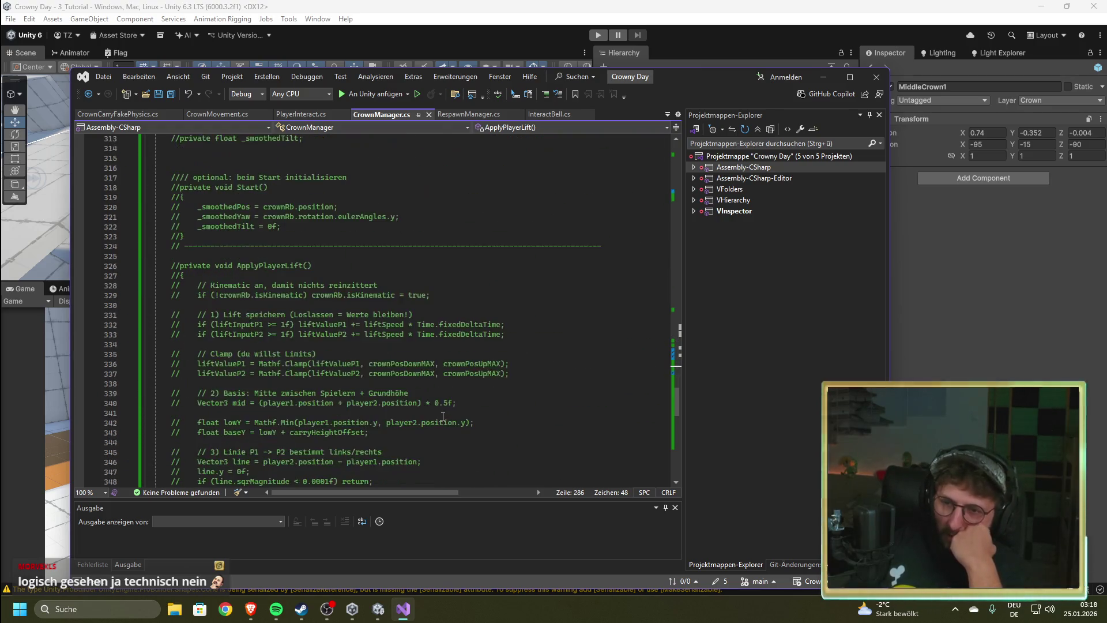
scroll(441, 420, up, 20)
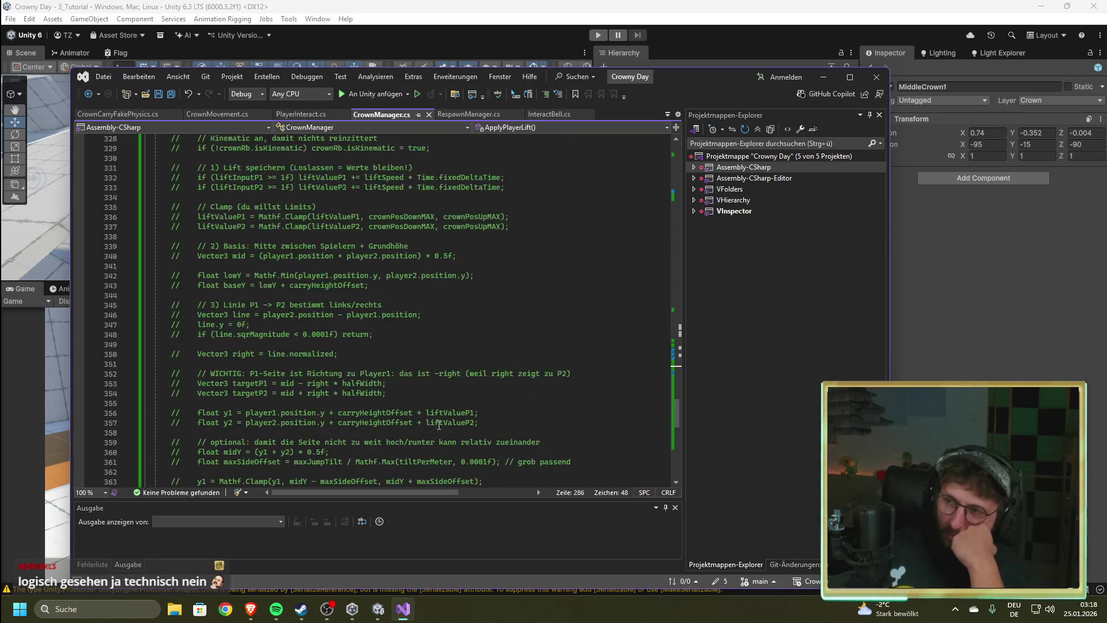
click(702, 5)
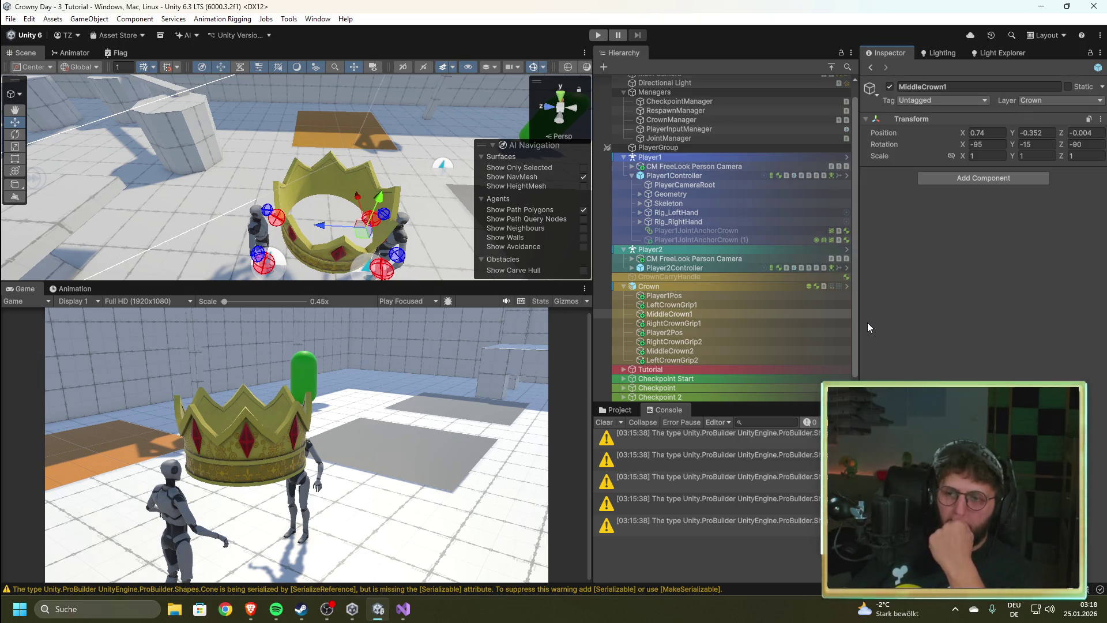
Step: Leave the Unity editor and launch GitHub Desktop from the Start menu search
key(alt+Tab)
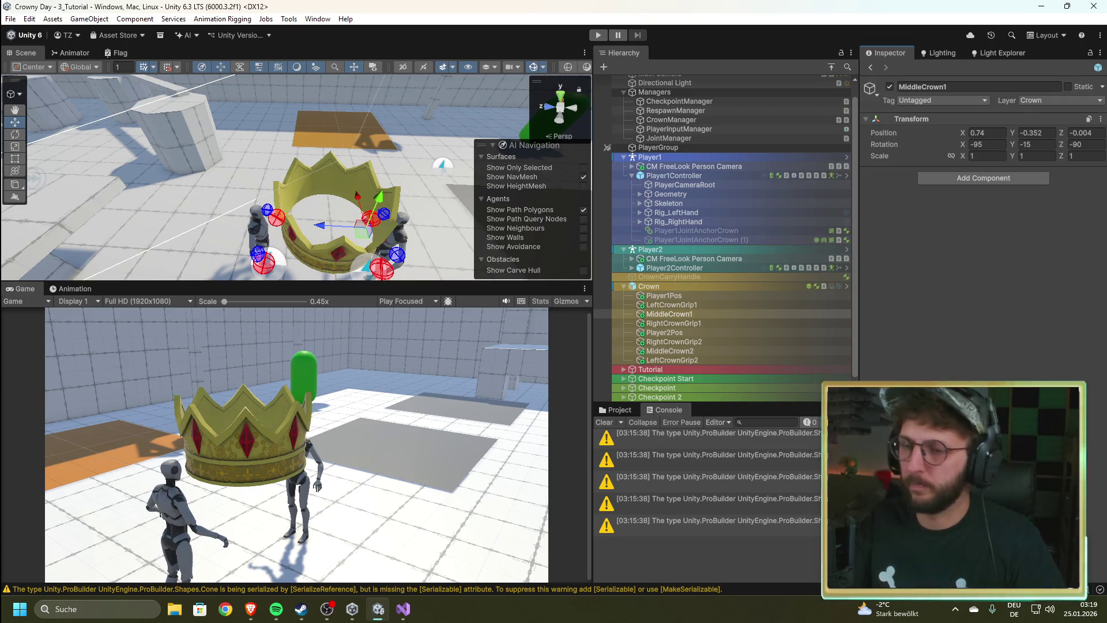
key(super)
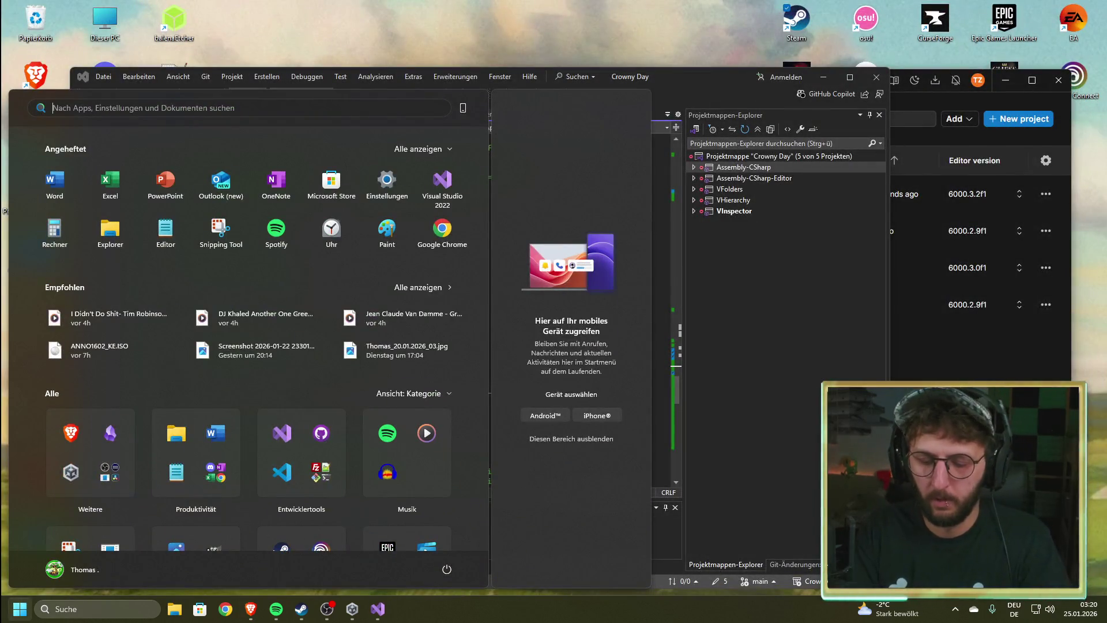
text(github desktop)
key(Return)
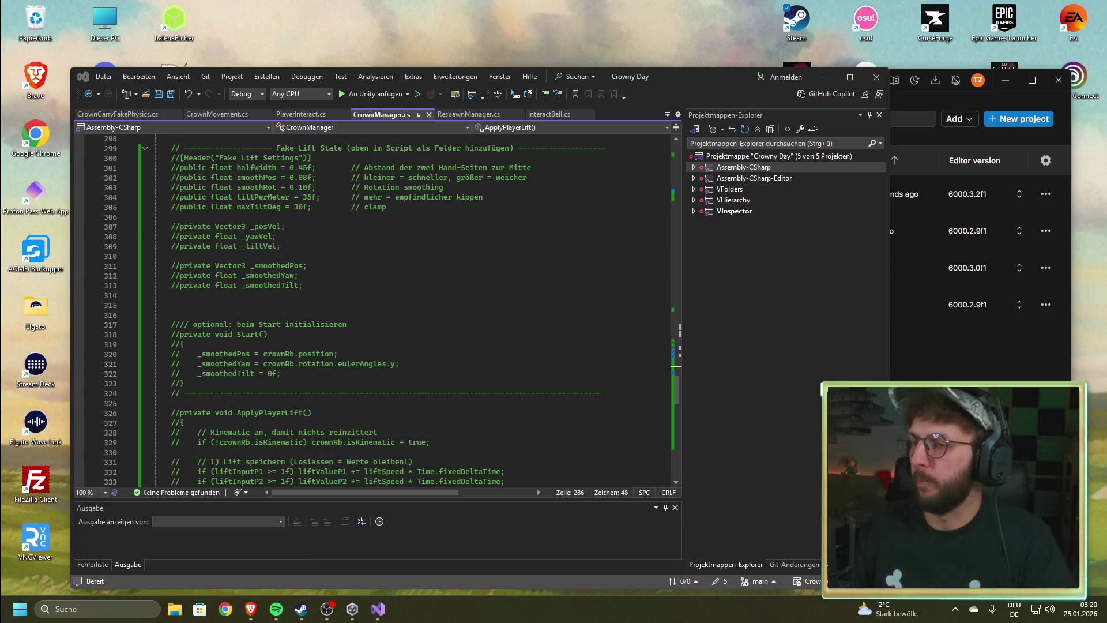